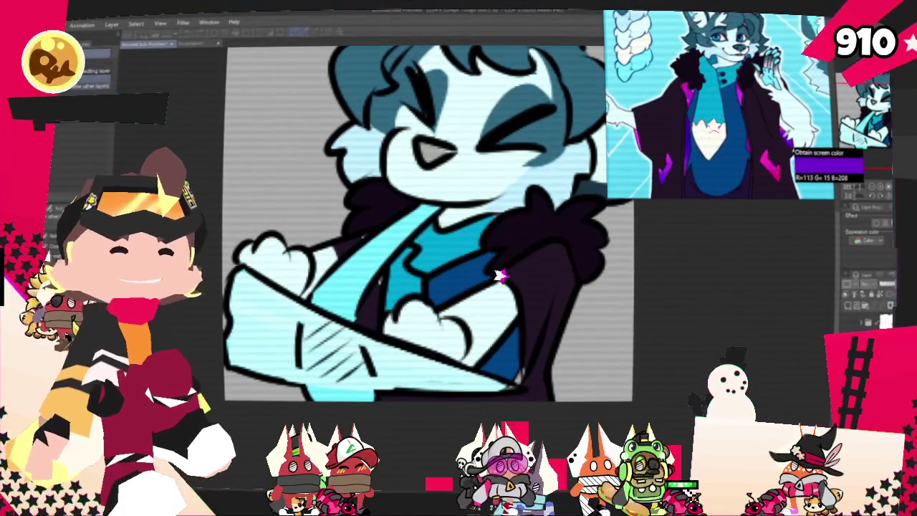
# - Paint a purple stroke along the bottom edge of the character's dark jacket
pyautogui.moveTo(514, 331); pyautogui.dragTo(509, 362)
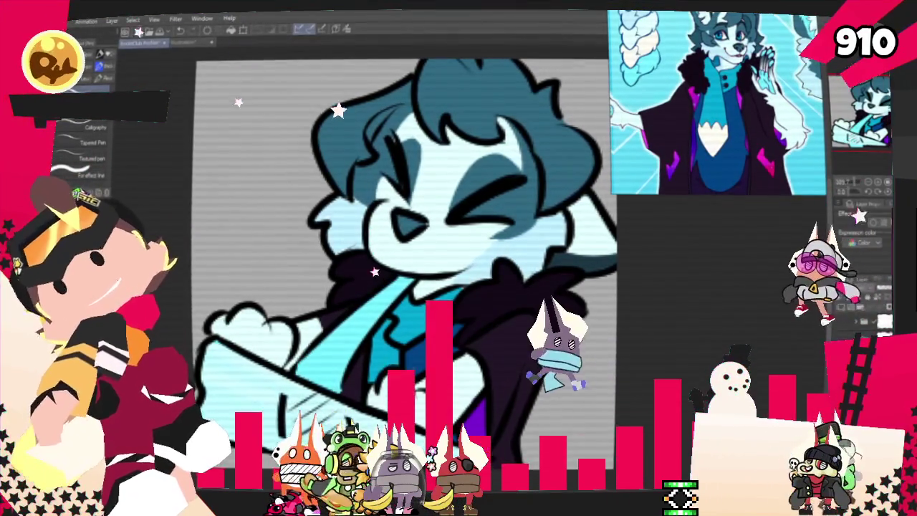
# - Zoom out on the wolf illustration and airbrush pink blush onto both cheeks
pyautogui.scroll(-3, 428, 294)
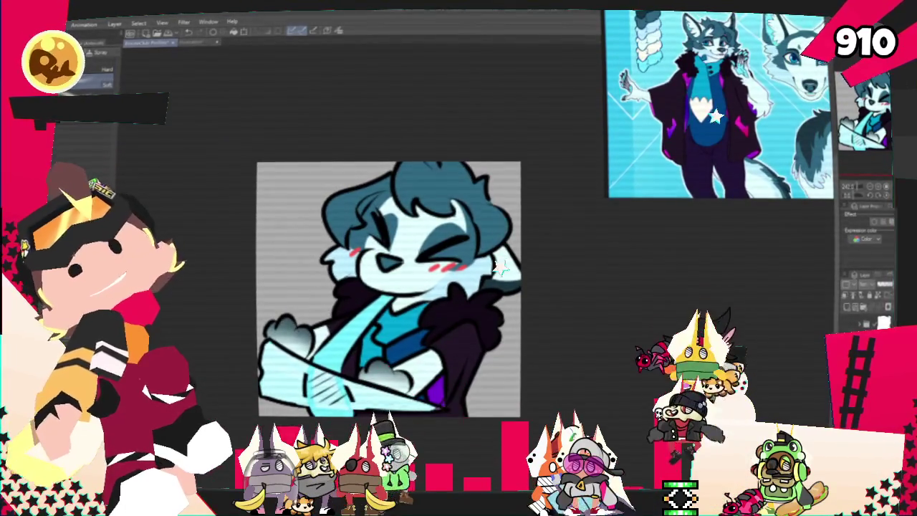
pyautogui.click(100, 23)
# - Reach the File > Export save dialog on the 2025 drawings folder, dismissing a wrong dialog first
pyautogui.click(224, 152)
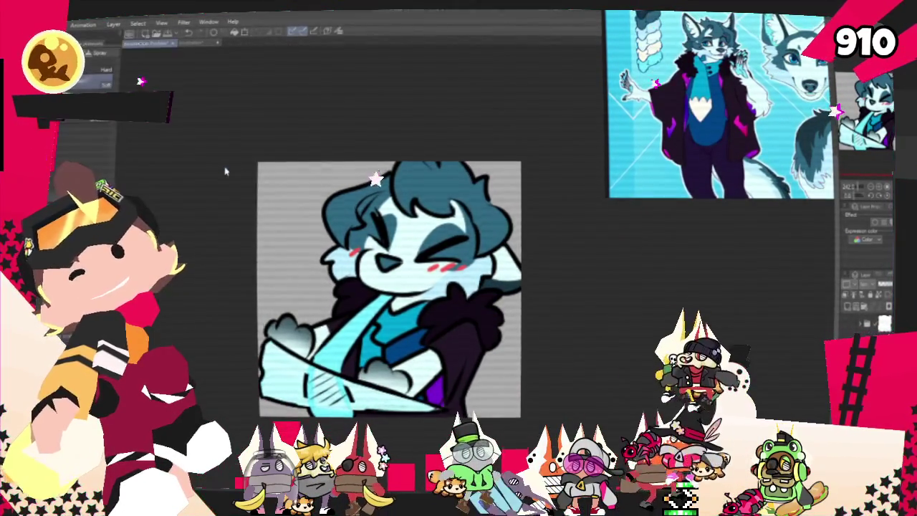
pyautogui.press('Escape')
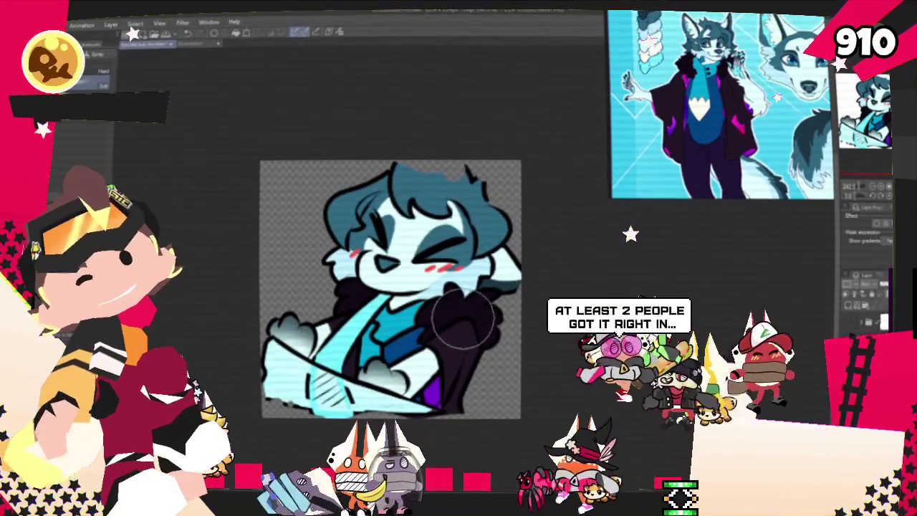
pyautogui.scroll(2, 491, 358)
pyautogui.click(61, 24)
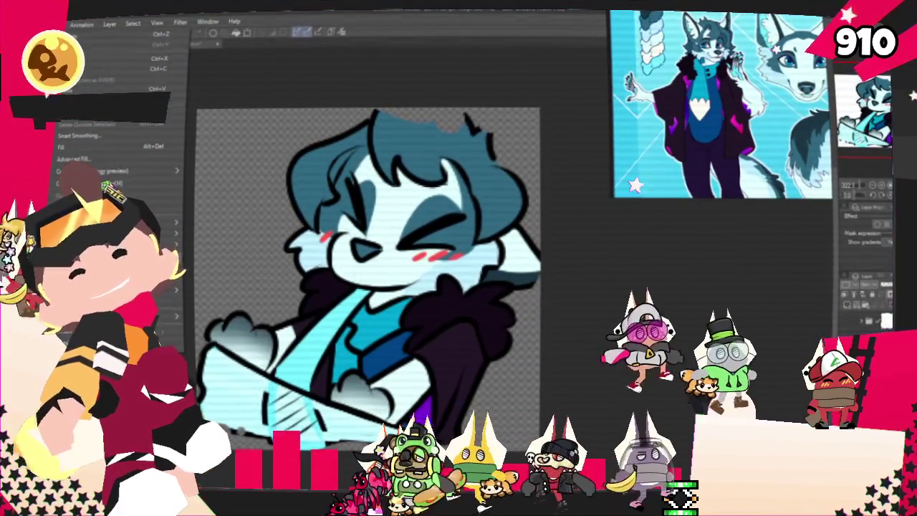
pyautogui.moveTo(71, 136)
pyautogui.click(191, 161)
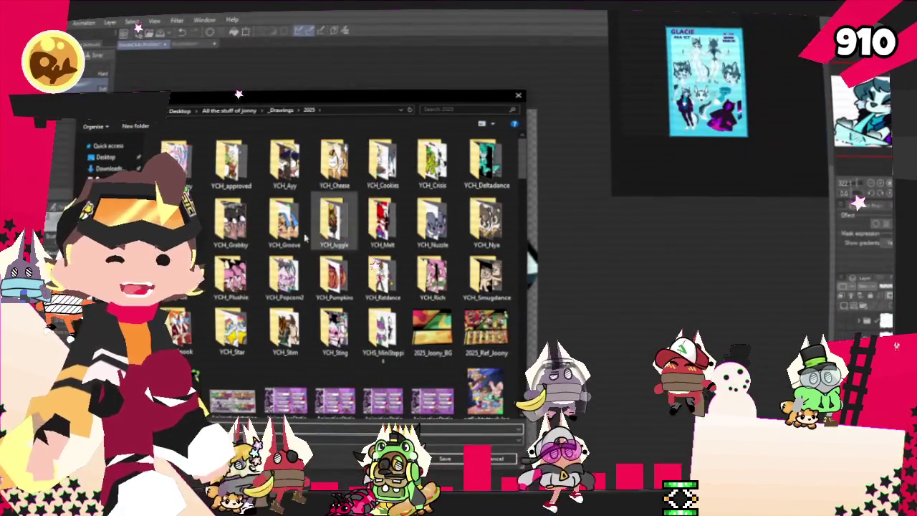
# - Browse the drawings folder in the save dialog and save the exported image
pyautogui.scroll(-3, 302, 304)
pyautogui.scroll(-3, 303, 304)
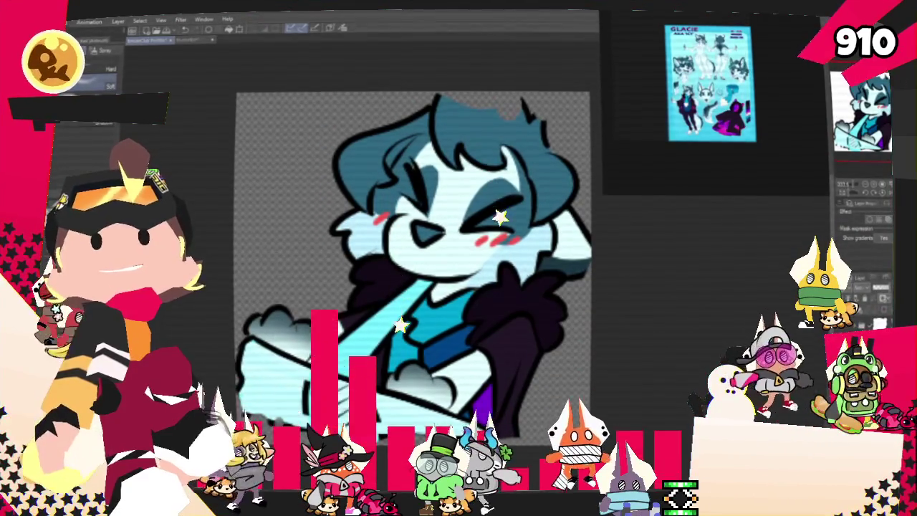
# - Start a new PureRef scene zoomed on the antlered lynx image, and clear the old drawing
pyautogui.rightClick(773, 292)
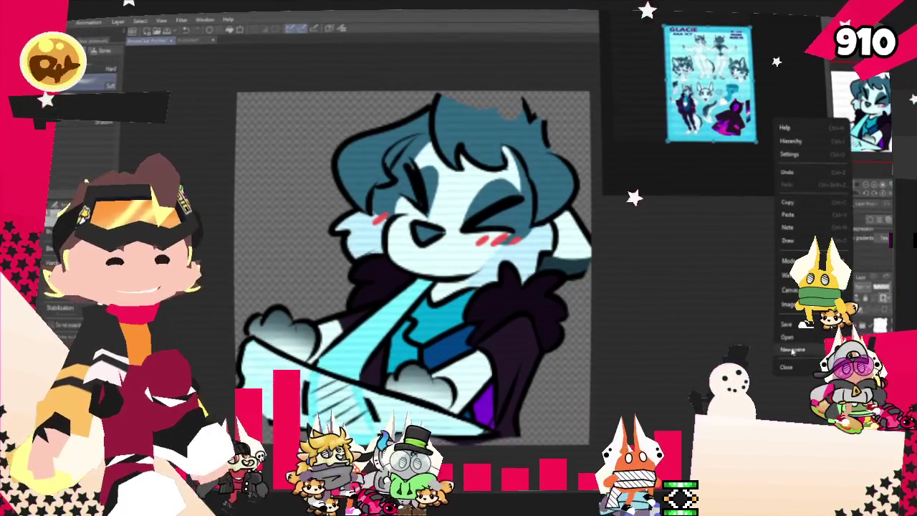
pyautogui.click(792, 351)
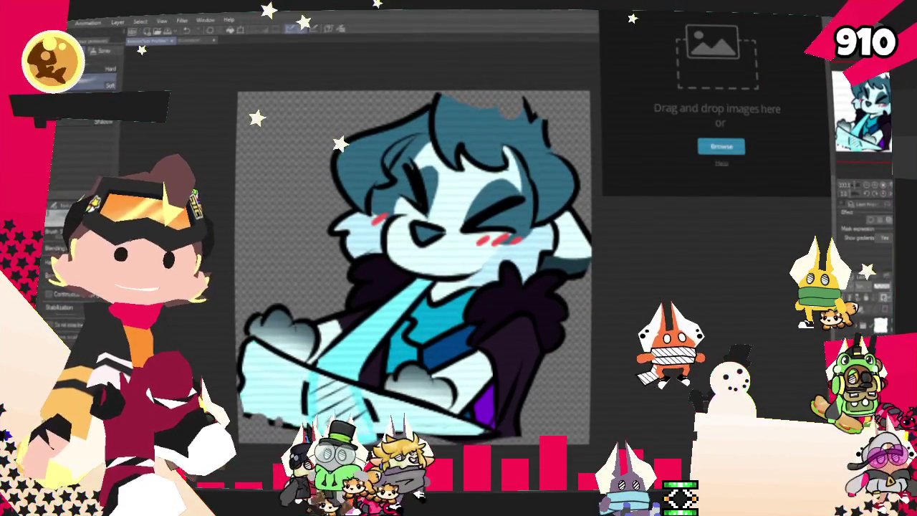
pyautogui.moveTo(719, 74); pyautogui.dragTo(720, 79)
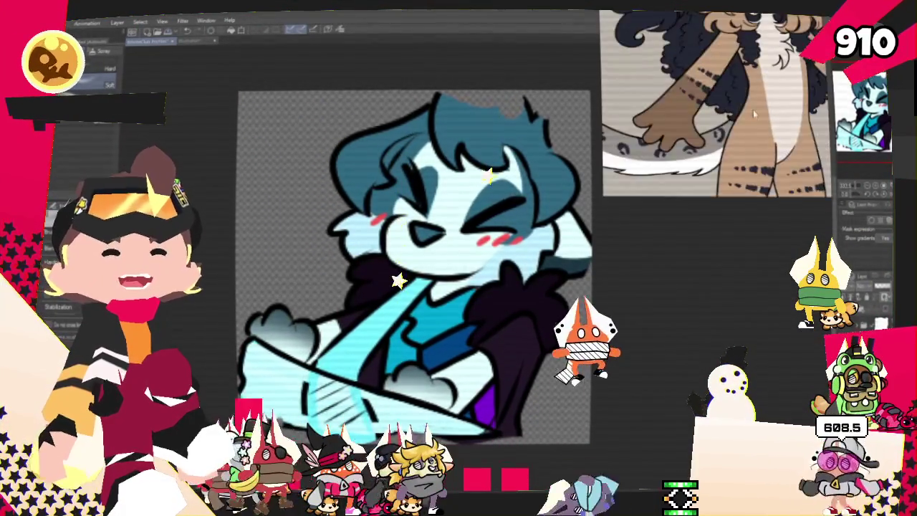
pyautogui.scroll(3, 717, 111)
pyautogui.scroll(2, 717, 111)
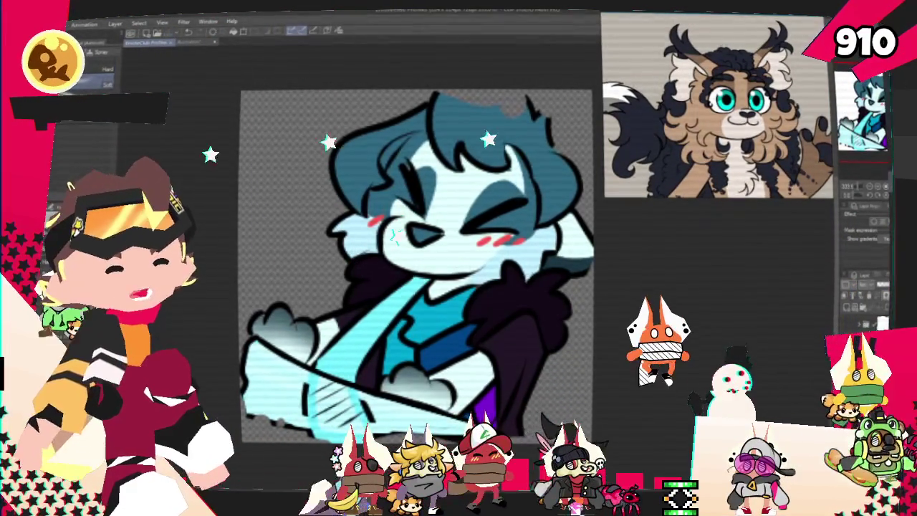
pyautogui.press('Delete')
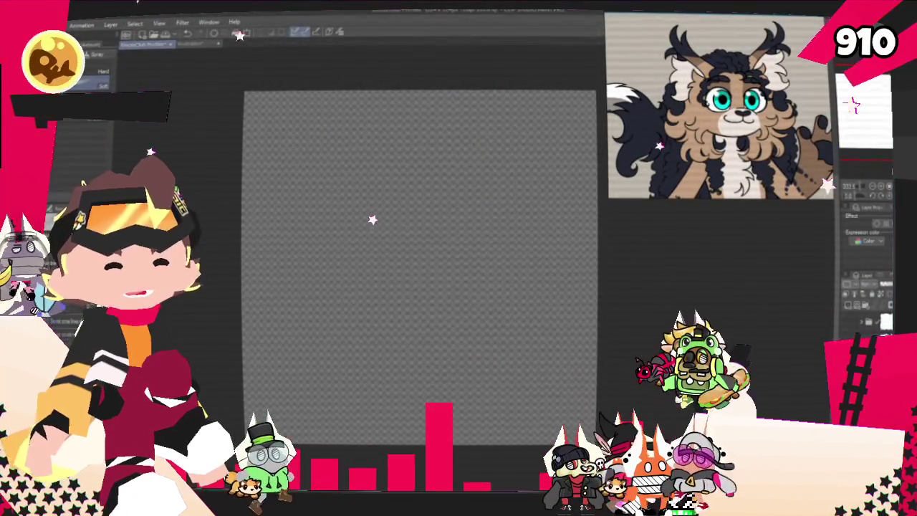
# - Fill the blank canvas with light grey, zoom in, and switch to the pencil tool
pyautogui.hotkey('alt', 'BackSpace')
pyautogui.scroll(2, 543, 306)
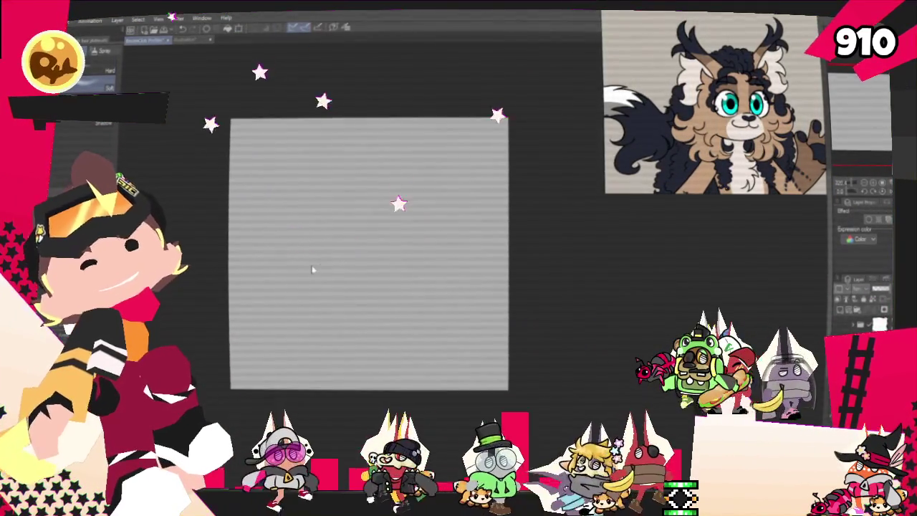
pyautogui.hotkey('ctrl', '+')
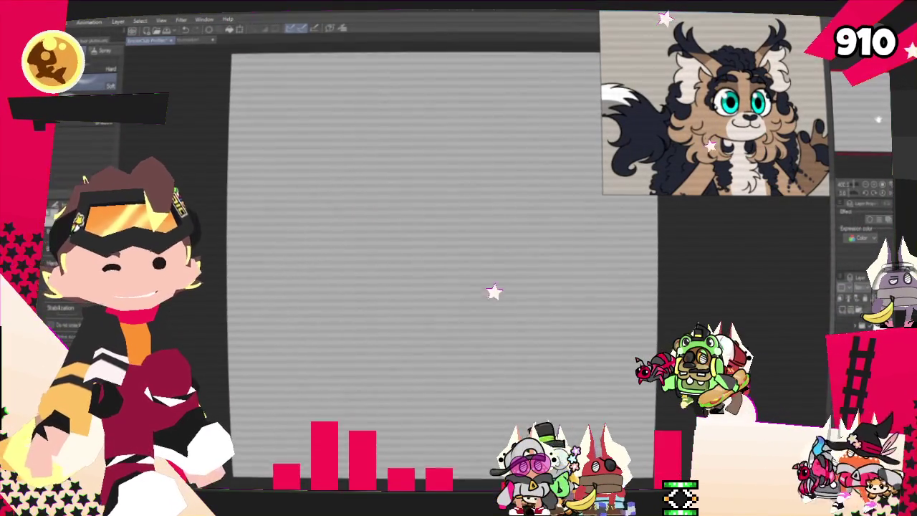
pyautogui.press('p')
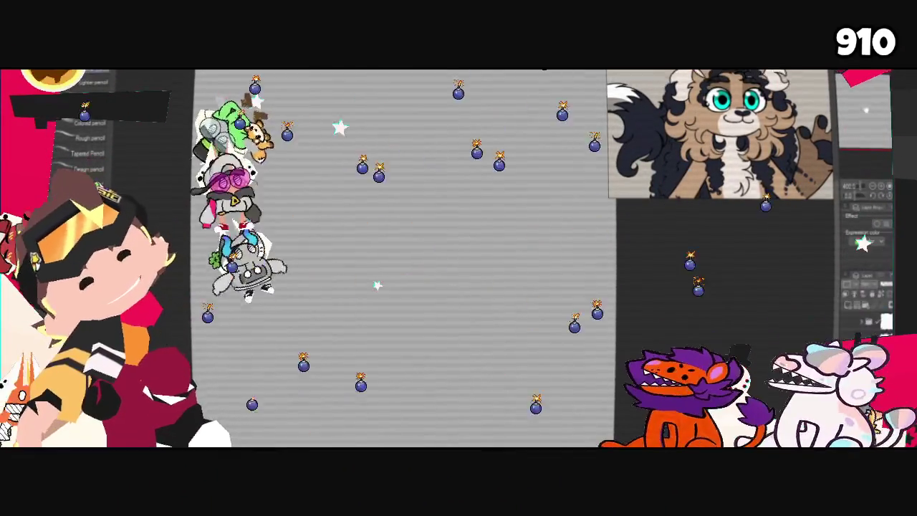
# - Pencil the round head circle and eye ellipses, redrawing misplaced ones, plus a lower-left curve
pyautogui.moveTo(292, 246)
pyautogui.mouseDown()
pyautogui.moveTo(507, 283)
pyautogui.moveTo(393, 328)
pyautogui.mouseUp()
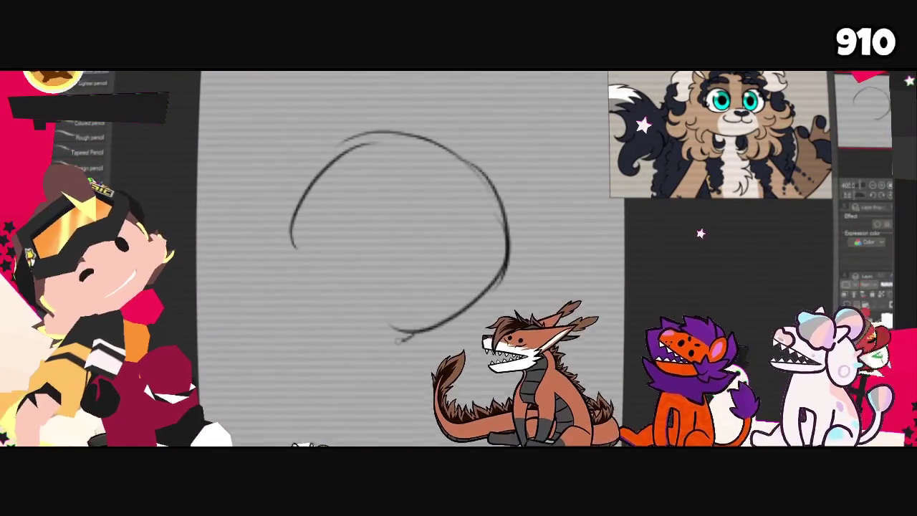
pyautogui.moveTo(314, 309); pyautogui.dragTo(430, 334)
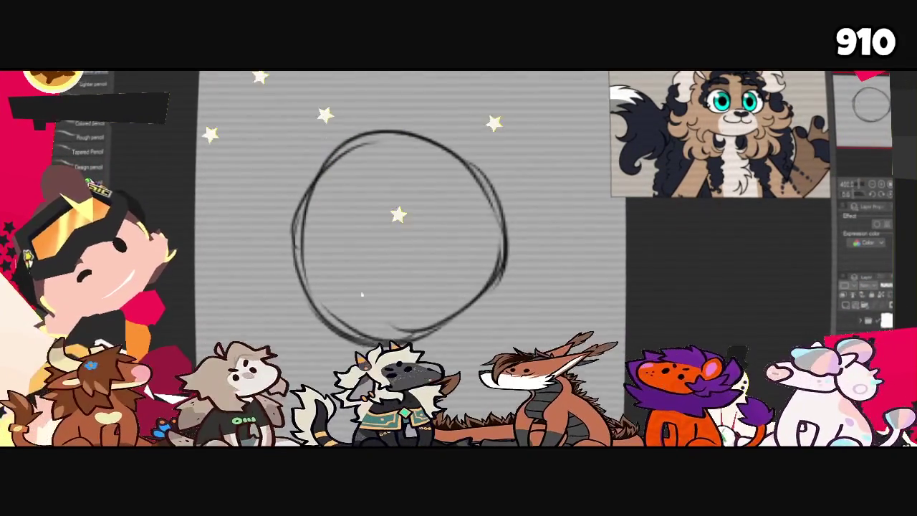
pyautogui.hotkey('ctrl', 'z')
pyautogui.moveTo(368, 222)
pyautogui.mouseDown()
pyautogui.moveTo(358, 220)
pyautogui.moveTo(376, 219)
pyautogui.mouseUp()
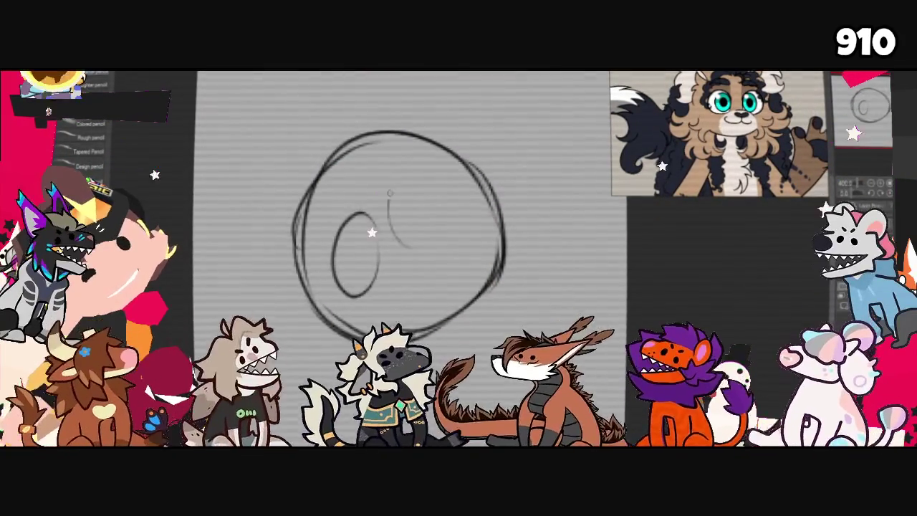
pyautogui.hotkey('ctrl', 'z')
pyautogui.moveTo(427, 248); pyautogui.dragTo(419, 175)
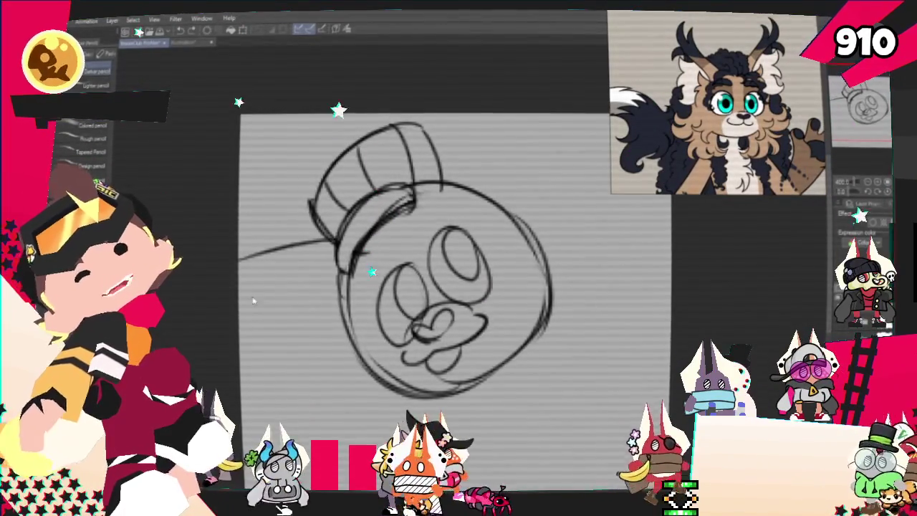
pyautogui.moveTo(243, 323); pyautogui.dragTo(344, 371)
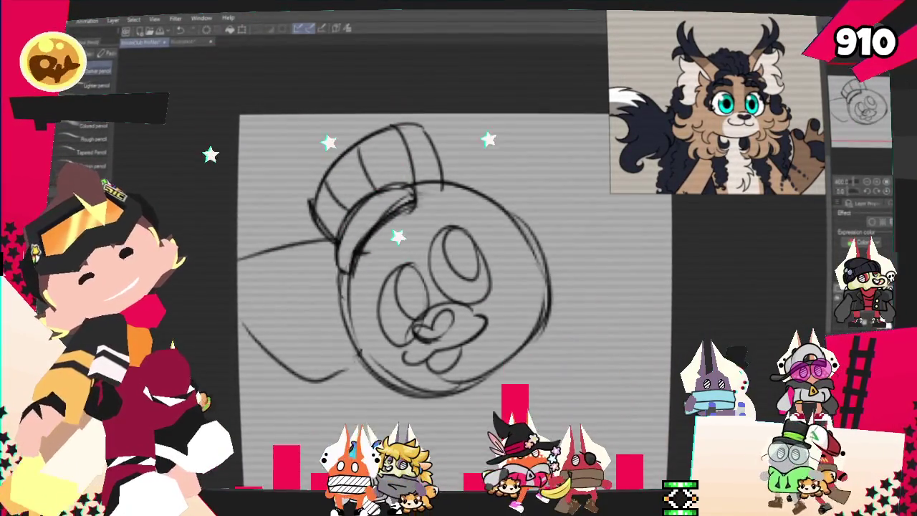
# - Replace the lower-left curve with an ear at upper right and shift the sketch down-right
pyautogui.hotkey('ctrl', 'z')
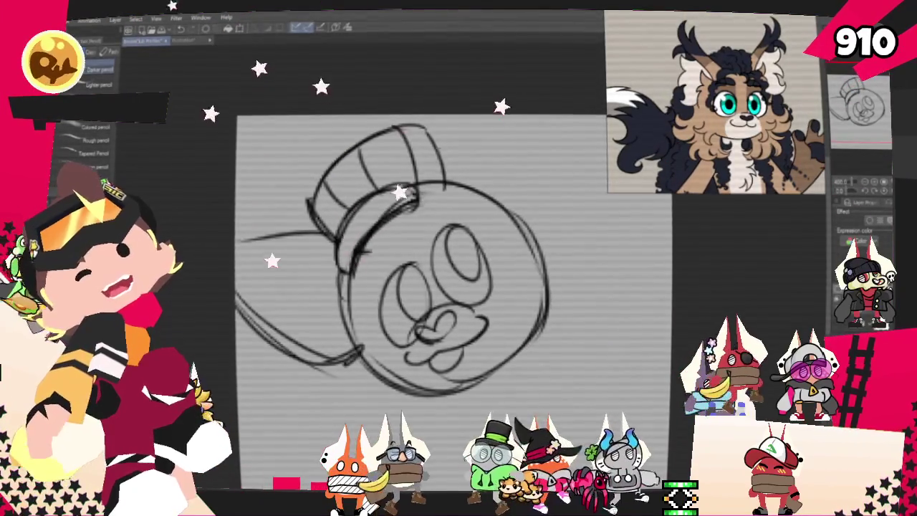
pyautogui.moveTo(517, 118); pyautogui.dragTo(552, 240)
pyautogui.hotkey('ctrl', 't')
pyautogui.moveTo(525, 309)
pyautogui.mouseDown()
pyautogui.moveTo(528, 329)
pyautogui.moveTo(489, 325)
pyautogui.mouseUp()
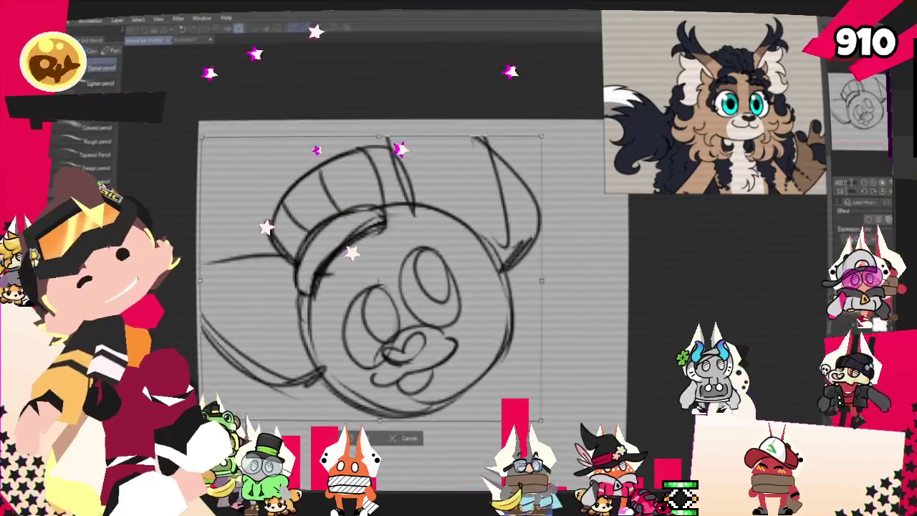
pyautogui.click(368, 435)
# - Sketch the body and shoulder lines beneath the head, then lasso the body
pyautogui.scroll(-3, 368, 372)
pyautogui.moveTo(379, 365); pyautogui.dragTo(343, 467)
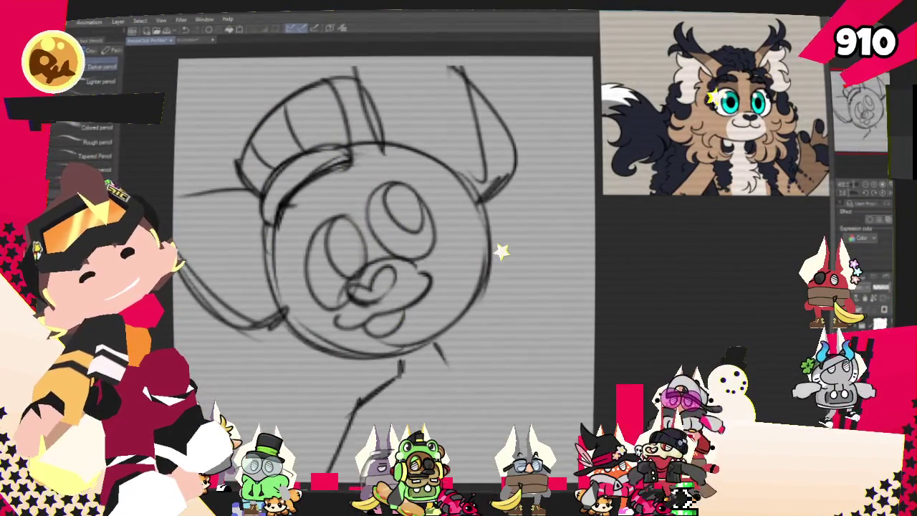
pyautogui.moveTo(436, 346); pyautogui.dragTo(479, 394)
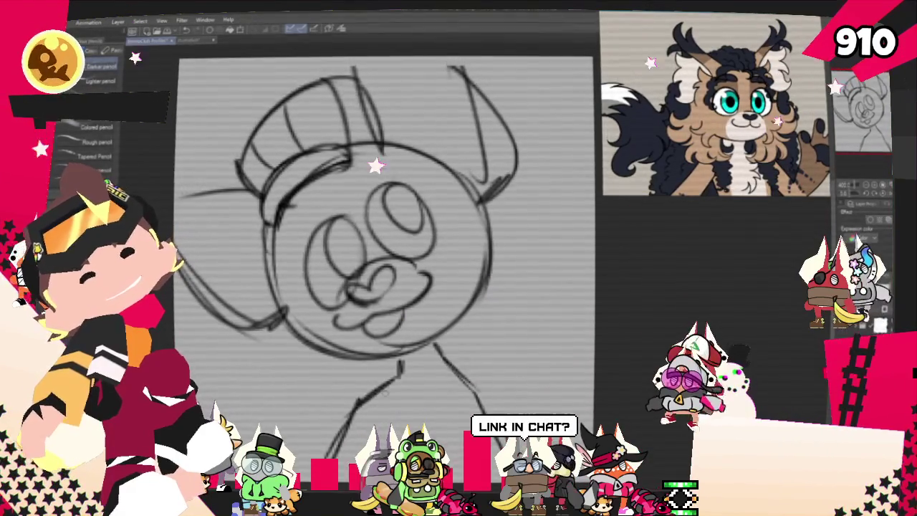
pyautogui.moveTo(337, 404); pyautogui.dragTo(295, 437)
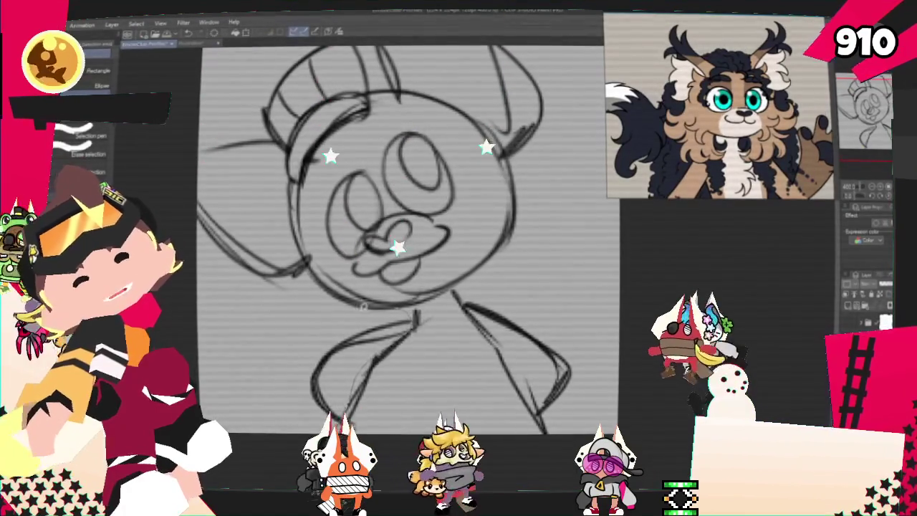
pyautogui.moveTo(400, 314); pyautogui.dragTo(416, 295)
# - Transform the lassoed body, fit the drawing to the window, and start a fur curve right of the head
pyautogui.hotkey('ctrl', 't')
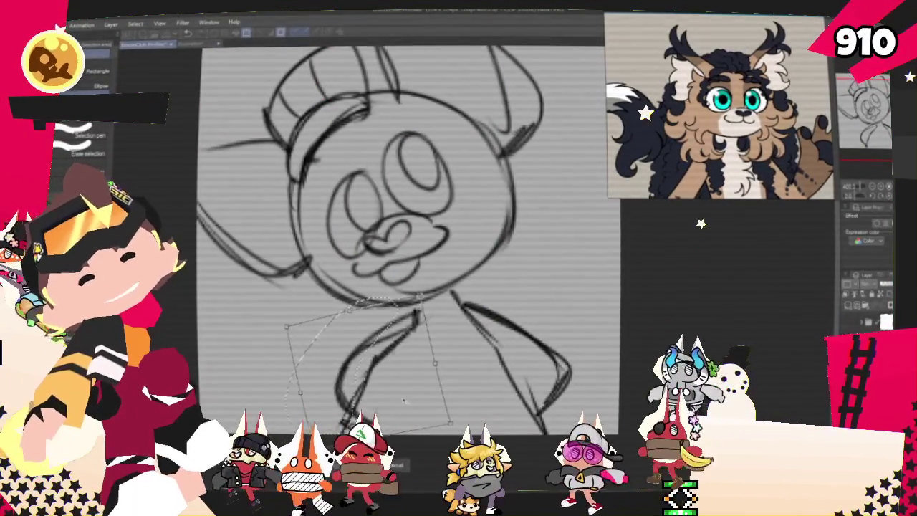
pyautogui.press('Return')
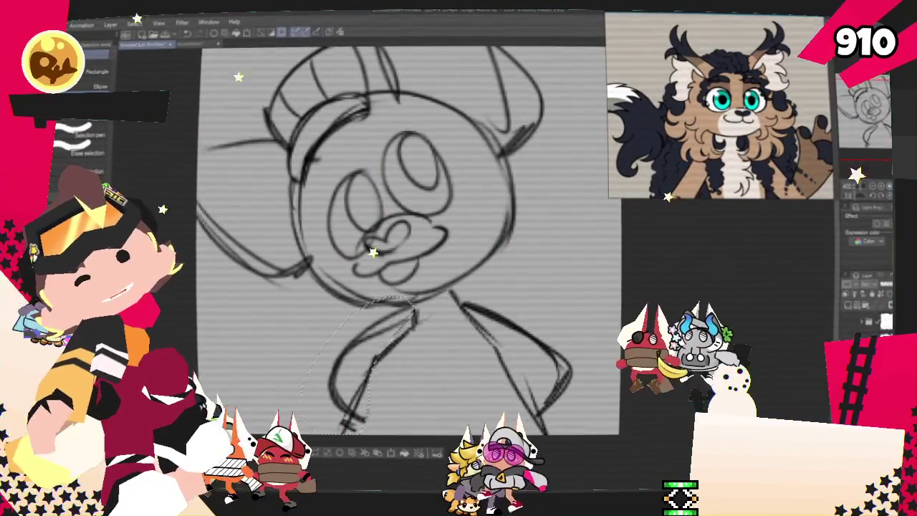
pyautogui.hotkey('ctrl', '0')
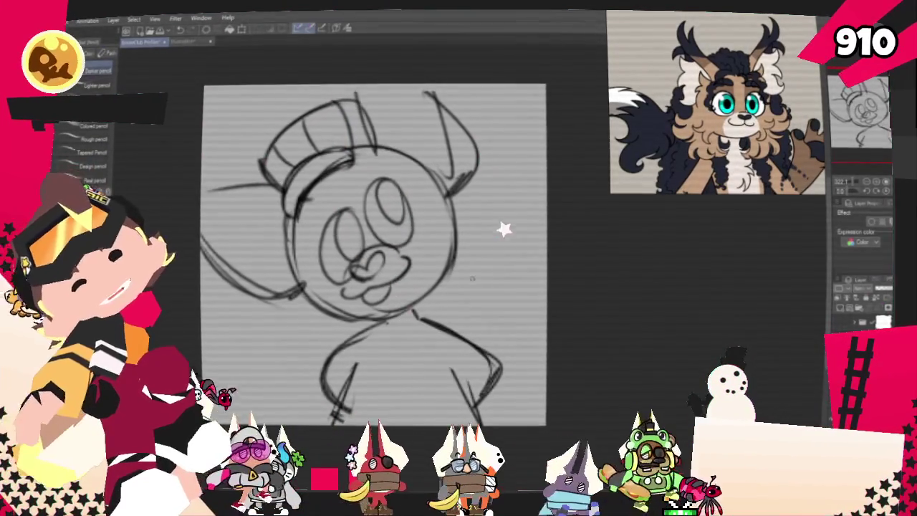
pyautogui.moveTo(455, 199); pyautogui.dragTo(462, 247)
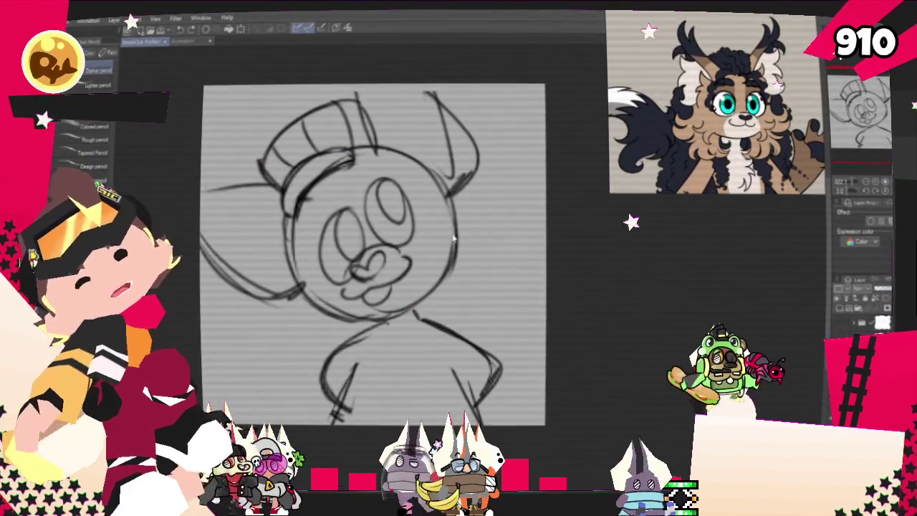
# - Pencil bumpy fur tufts around the head's right side and lower left, undoing one stray stroke
pyautogui.moveTo(464, 204); pyautogui.dragTo(477, 276)
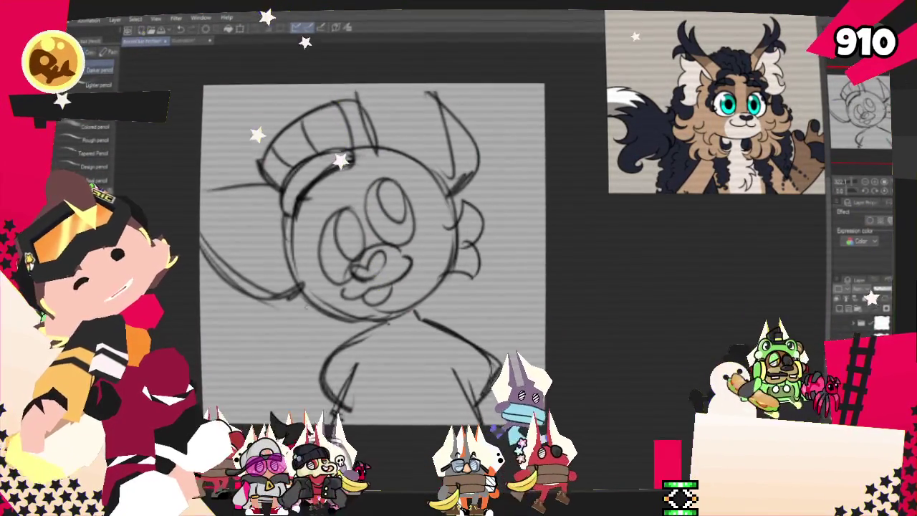
pyautogui.moveTo(283, 305); pyautogui.dragTo(348, 331)
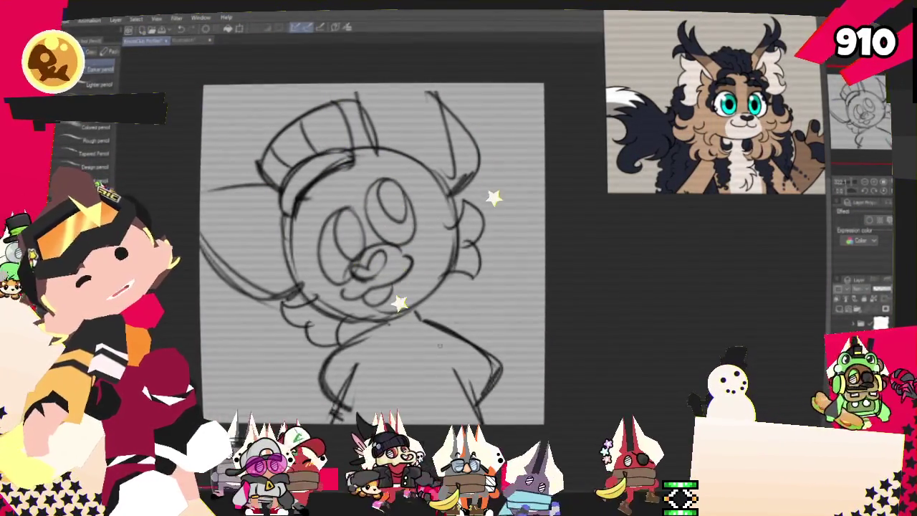
pyautogui.moveTo(476, 161)
pyautogui.mouseDown()
pyautogui.moveTo(515, 226)
pyautogui.moveTo(487, 314)
pyautogui.mouseUp()
pyautogui.hotkey('ctrl', 'z')
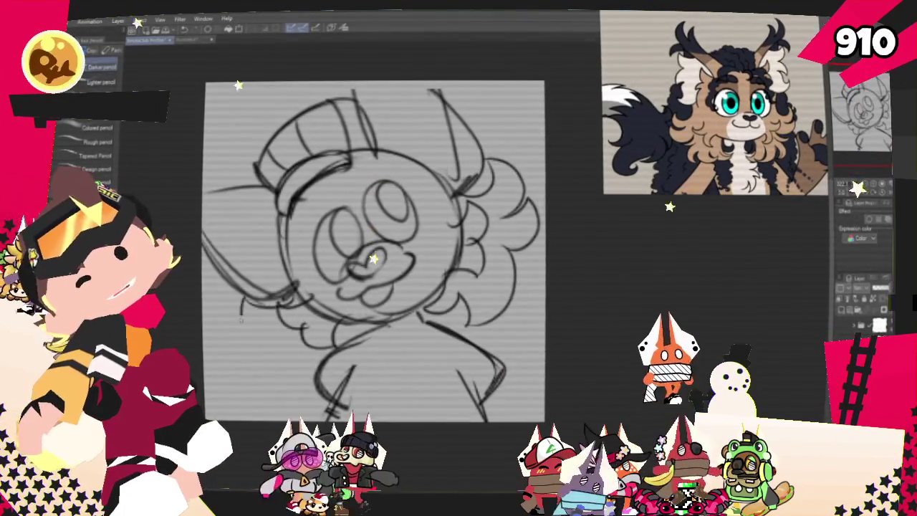
pyautogui.moveTo(266, 334); pyautogui.dragTo(241, 341)
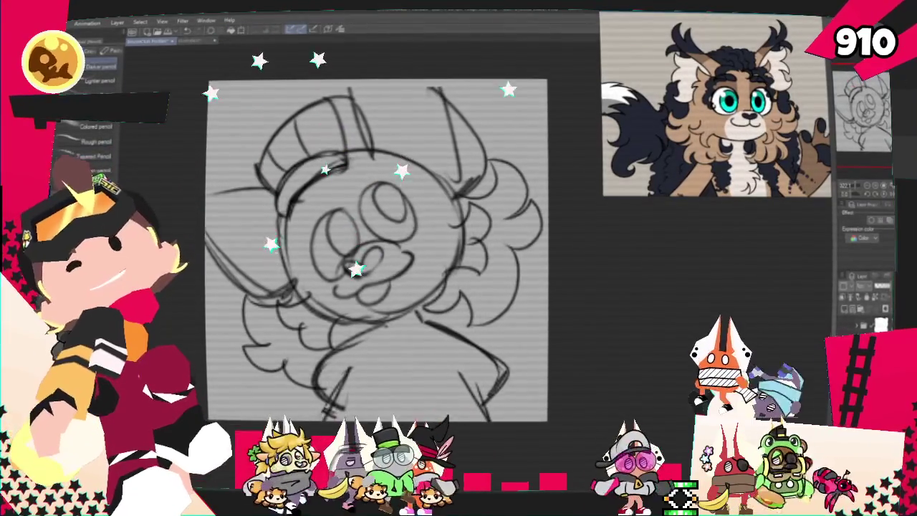
# - Darken the nose and mouth with an inking pen, then paste the red dragon image into the references
pyautogui.press('p')
pyautogui.moveTo(347, 251); pyautogui.dragTo(380, 255)
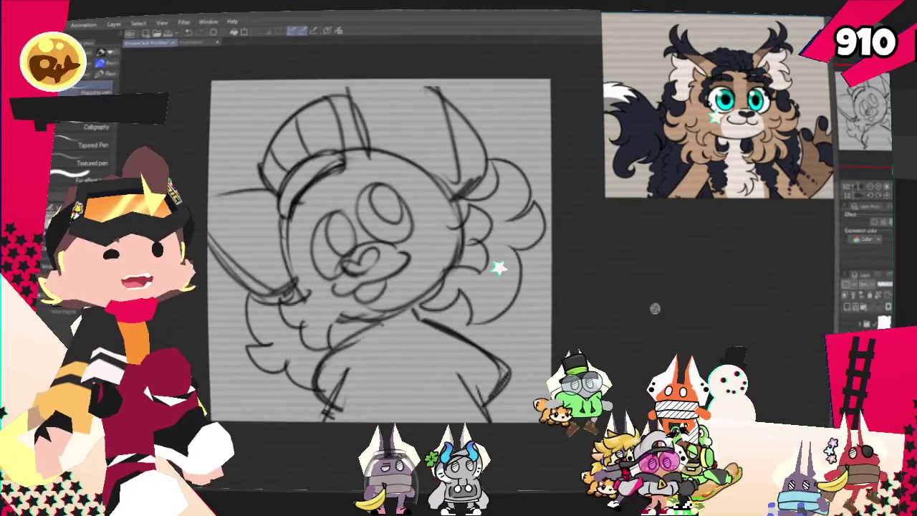
pyautogui.hotkey('ctrl', 'v')
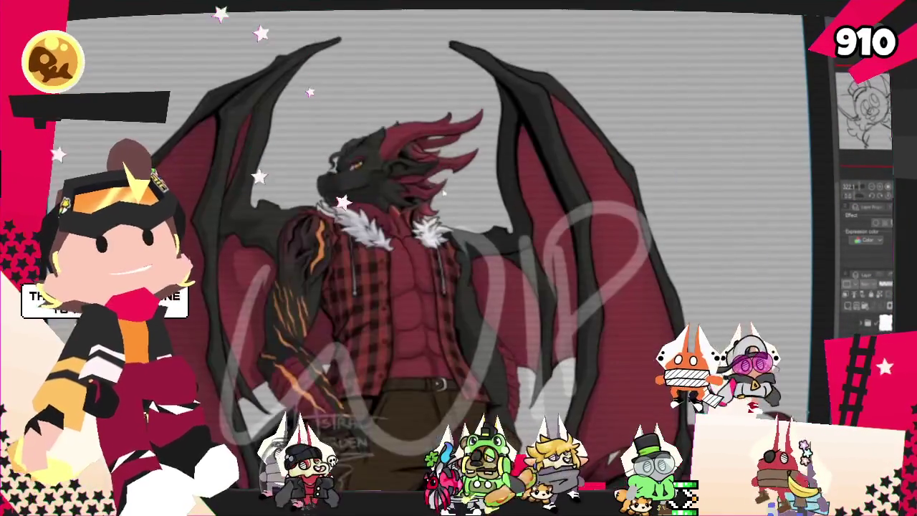
# - Paste the architectural sketch onto the PureRef board, overlapping the top of the character image
pyautogui.scroll(3, 410, 129)
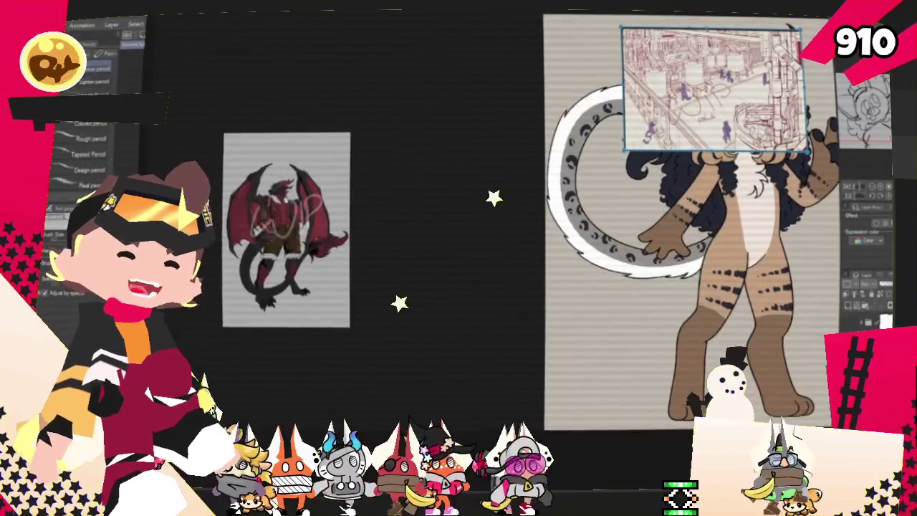
pyautogui.hotkey('ctrl', 'v')
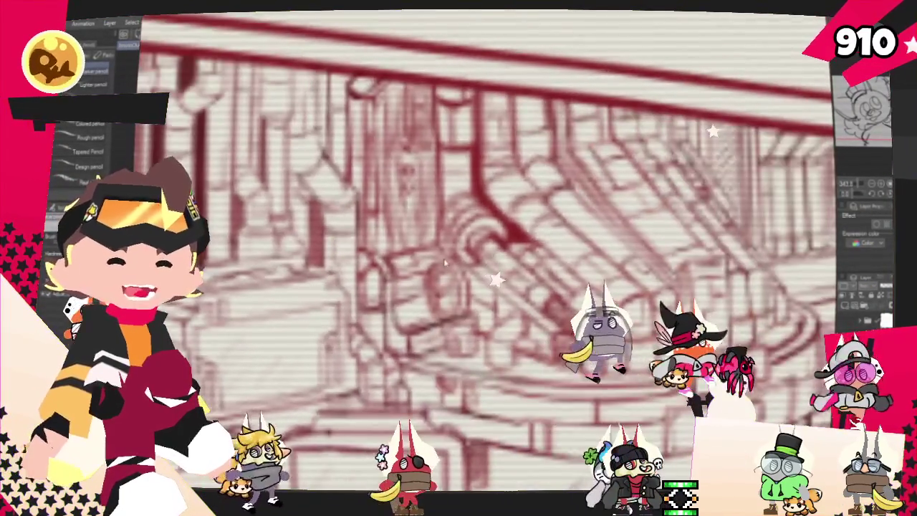
# - Rotate the architectural reference and pan toward the drum marked DIO
pyautogui.moveTo(445, 263)
pyautogui.mouseDown()
pyautogui.moveTo(510, 244)
pyautogui.moveTo(554, 263)
pyautogui.mouseUp()
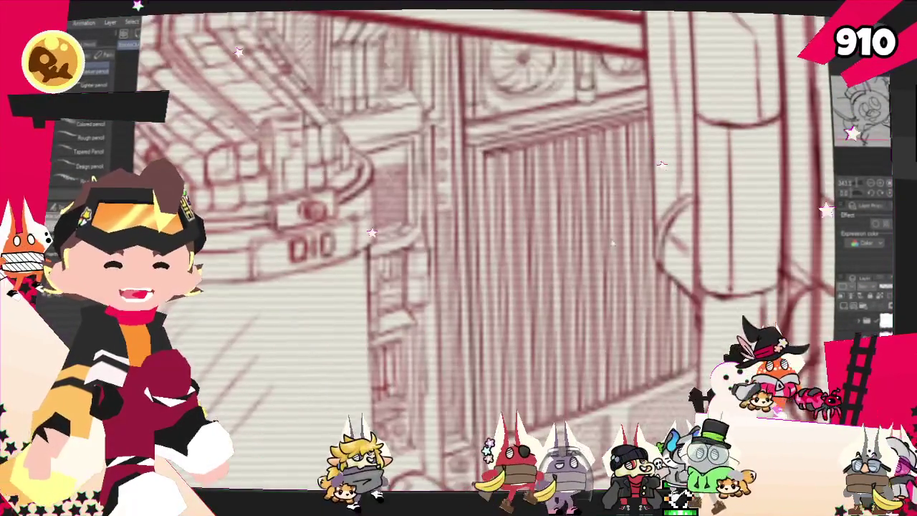
pyautogui.moveTo(616, 234); pyautogui.dragTo(565, 387)
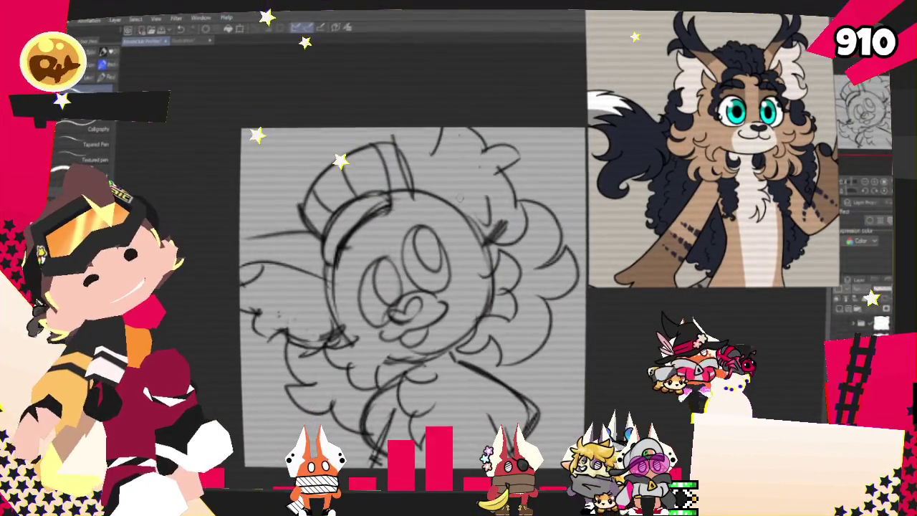
# - Sketch a longer pencil stroke across the top of the chibi's head
pyautogui.press('p')
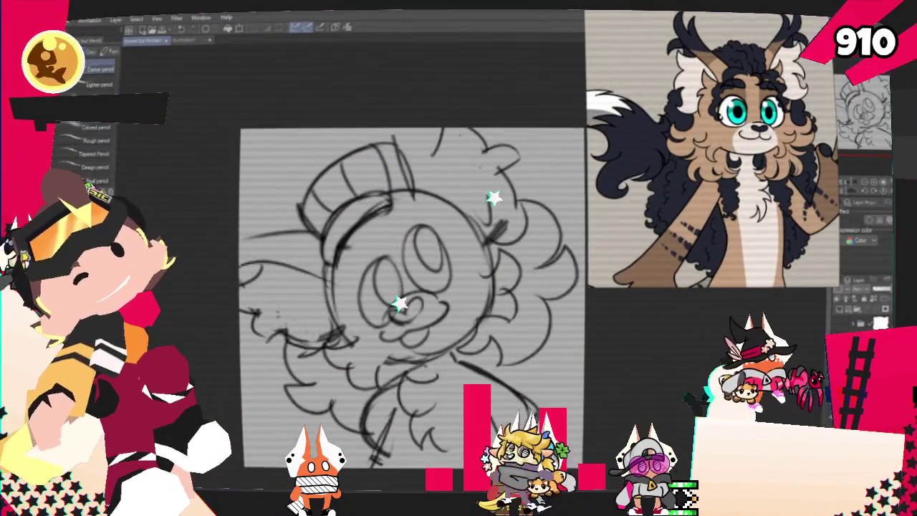
pyautogui.moveTo(432, 135); pyautogui.dragTo(451, 201)
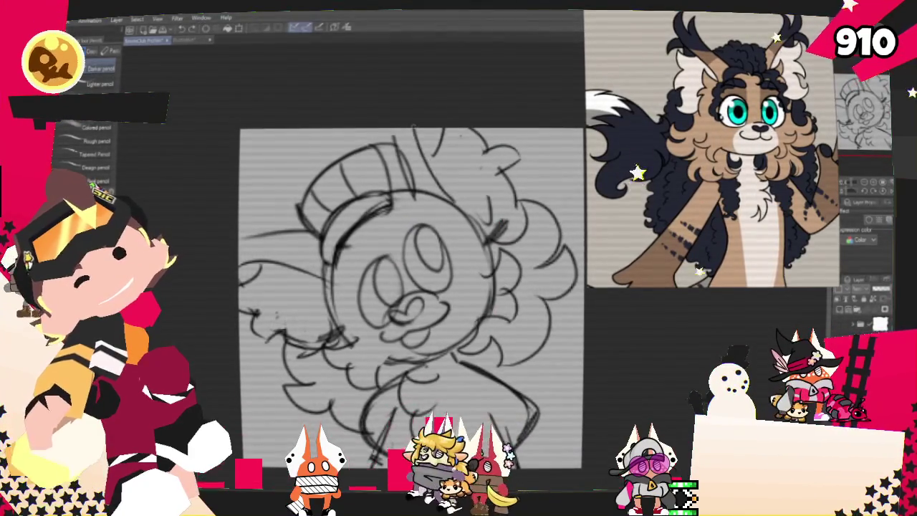
pyautogui.moveTo(417, 134); pyautogui.dragTo(454, 200)
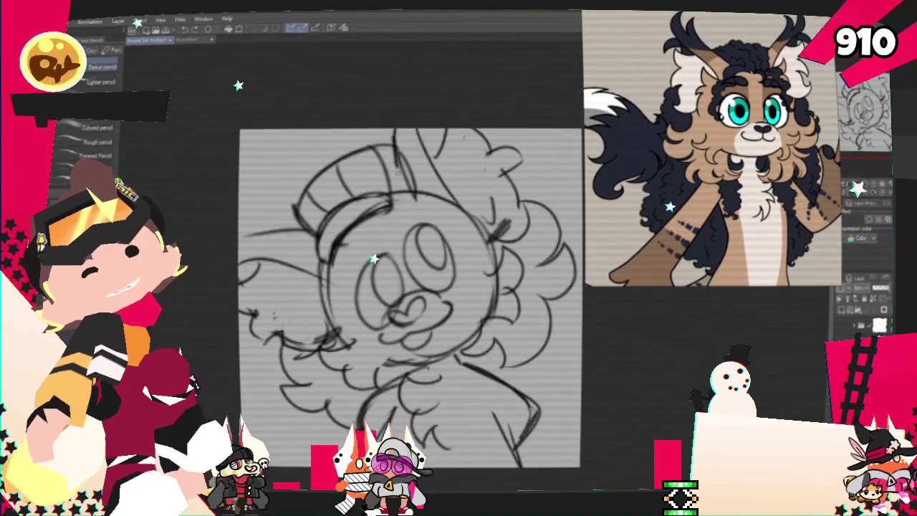
pyautogui.press('p')
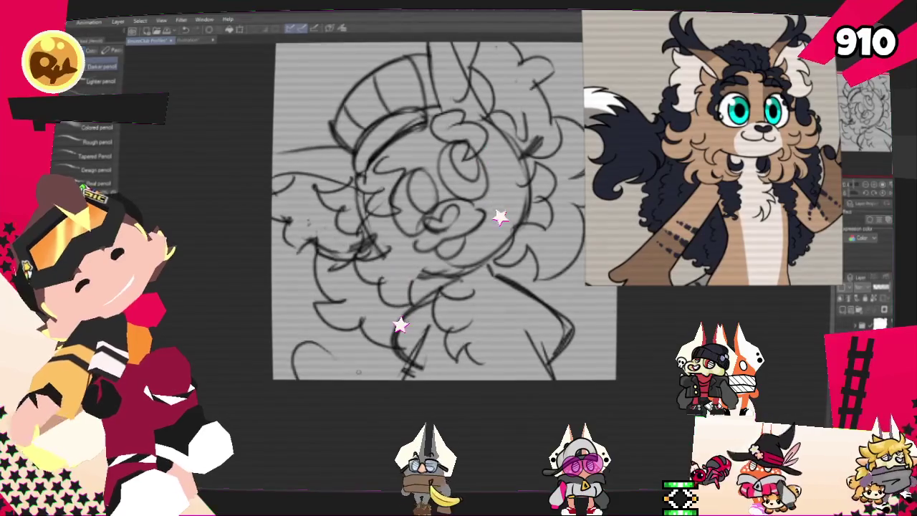
# - Draw a small curved stroke at the sketch's lower left and shift the view left
pyautogui.moveTo(294, 377); pyautogui.dragTo(318, 353)
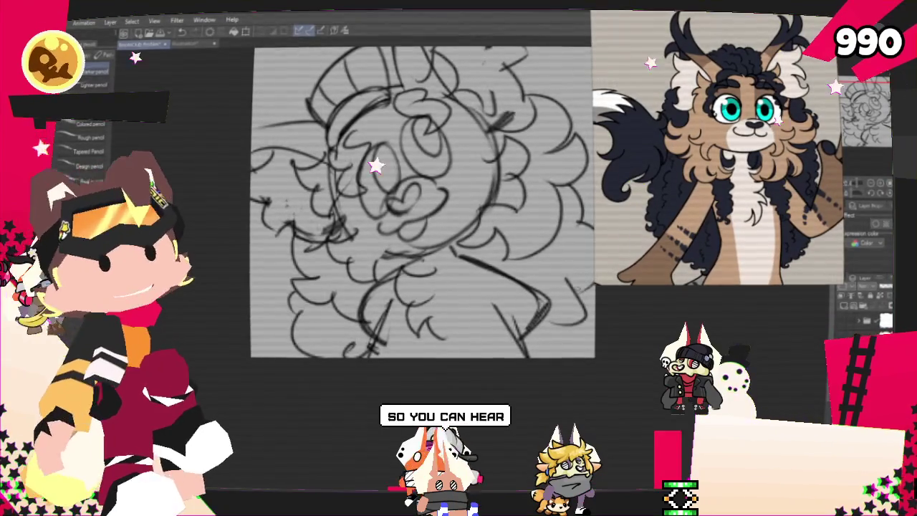
pyautogui.moveTo(594, 172); pyautogui.dragTo(531, 193)
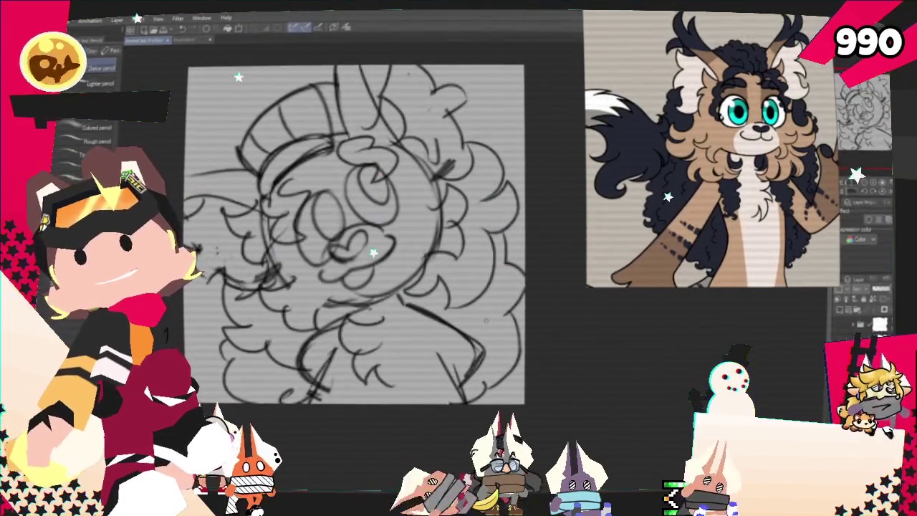
pyautogui.moveTo(356, 234)
pyautogui.mouseDown()
pyautogui.moveTo(389, 337)
pyautogui.moveTo(413, 279)
pyautogui.mouseUp()
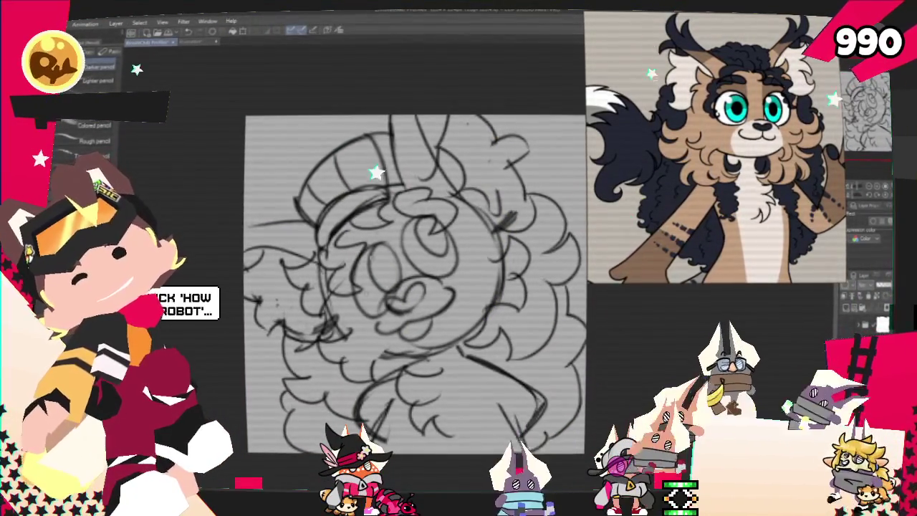
pyautogui.scroll(-3, 422, 250)
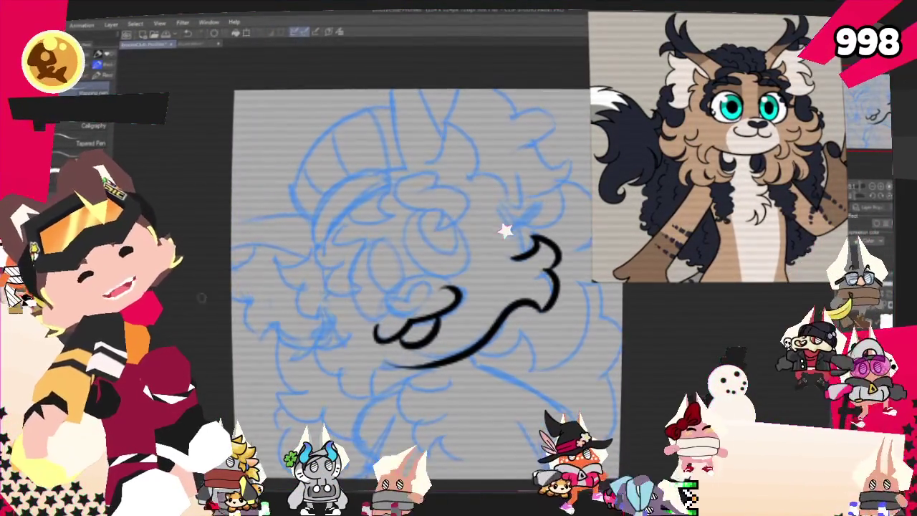
# - Doodle a crossing arrow diagram with small circles, then undo the circles and arrowheads
pyautogui.moveTo(316, 127); pyautogui.dragTo(308, 283)
pyautogui.moveTo(282, 241); pyautogui.dragTo(394, 243)
pyautogui.moveTo(393, 231); pyautogui.dragTo(391, 261)
pyautogui.moveTo(305, 143); pyautogui.dragTo(340, 136)
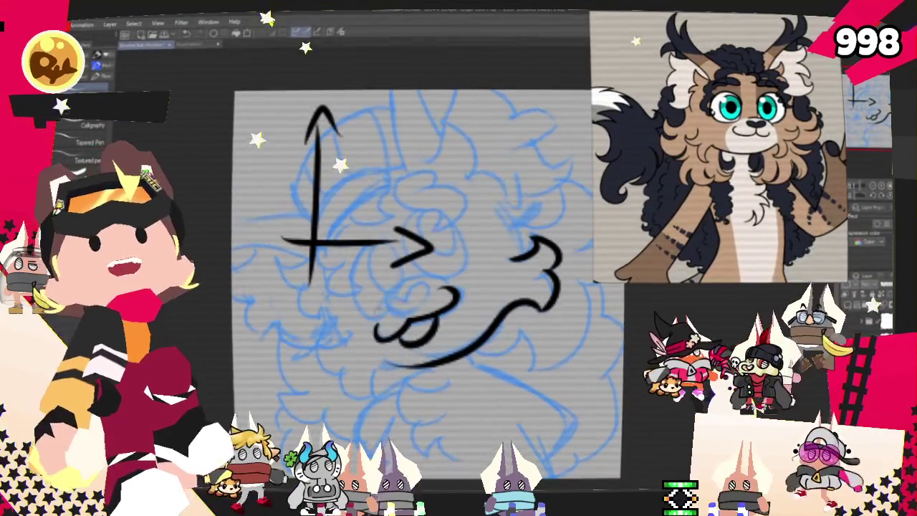
pyautogui.moveTo(282, 265); pyautogui.dragTo(293, 274)
pyautogui.hotkey('ctrl', 'z')
pyautogui.hotkey('ctrl', 'z')
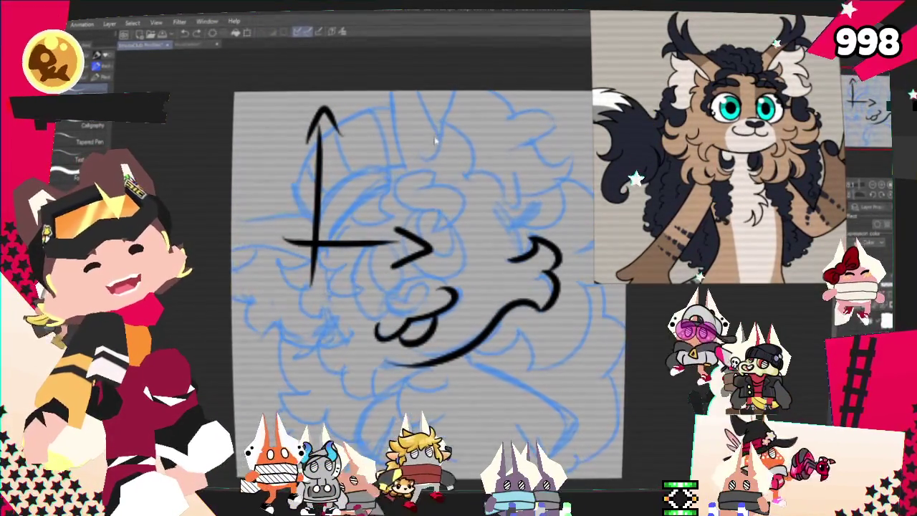
pyautogui.hotkey('ctrl', 'z')
pyautogui.hotkey('ctrl', 'z')
pyautogui.hotkey('ctrl', 'z')
pyautogui.hotkey('ctrl', 'z')
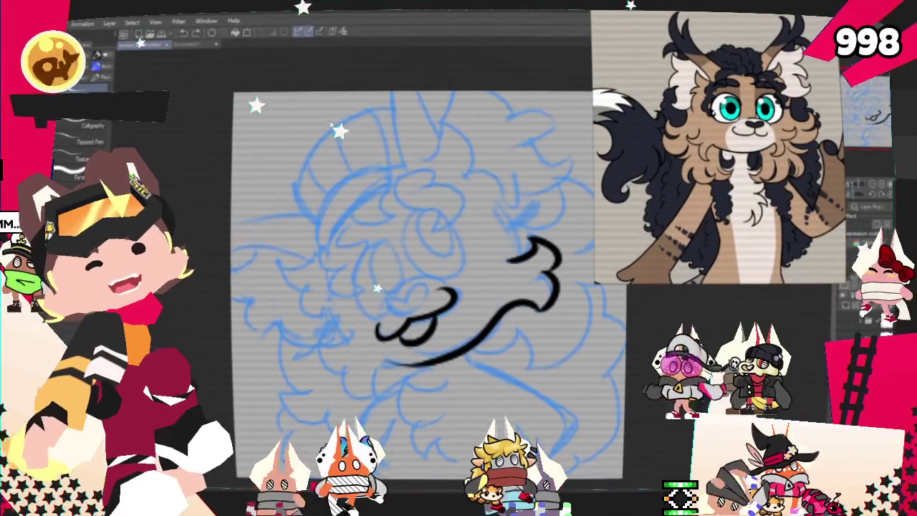
# - Draw a second arrow diagram at upper left, then undo its strokes
pyautogui.moveTo(310, 132); pyautogui.dragTo(314, 279)
pyautogui.moveTo(265, 150); pyautogui.dragTo(394, 147)
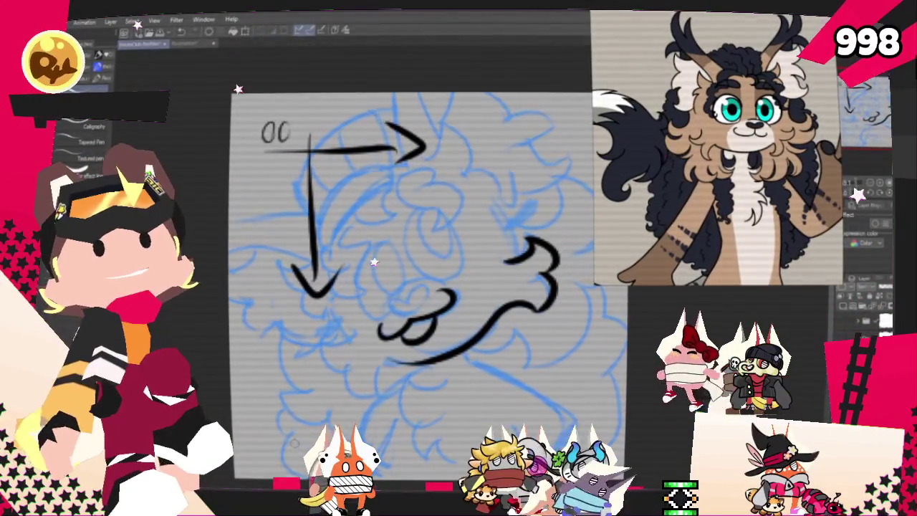
pyautogui.hotkey('ctrl', 'z')
pyautogui.hotkey('ctrl', 'z')
pyautogui.hotkey('ctrl', 'z')
pyautogui.hotkey('ctrl', 'z')
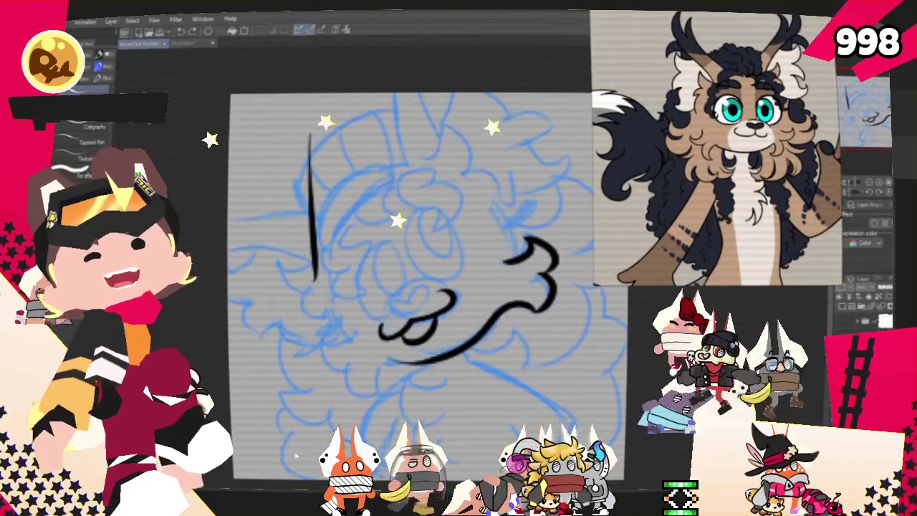
pyautogui.hotkey('ctrl', 'z')
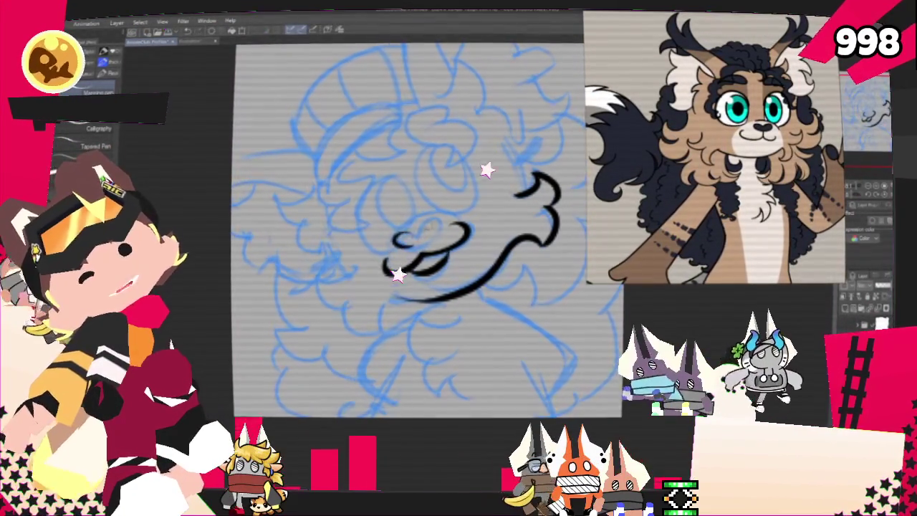
# - Ink the muzzle curves, the extended left cheek line and a thicker, bumpy top fluff curve
pyautogui.moveTo(416, 244)
pyautogui.mouseDown()
pyautogui.moveTo(435, 220)
pyautogui.moveTo(393, 242)
pyautogui.mouseUp()
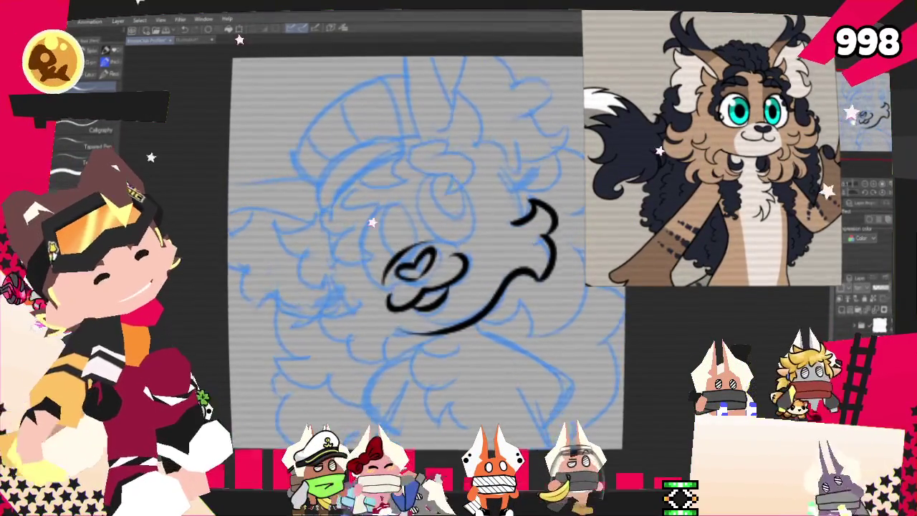
pyautogui.moveTo(402, 250); pyautogui.dragTo(359, 317)
pyautogui.moveTo(288, 273)
pyautogui.mouseDown()
pyautogui.moveTo(312, 254)
pyautogui.moveTo(319, 329)
pyautogui.mouseUp()
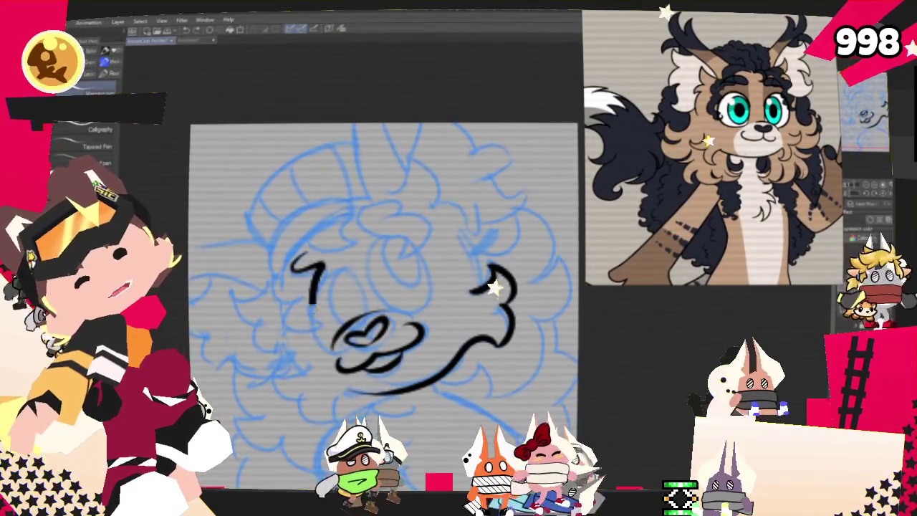
pyautogui.moveTo(307, 296); pyautogui.dragTo(310, 333)
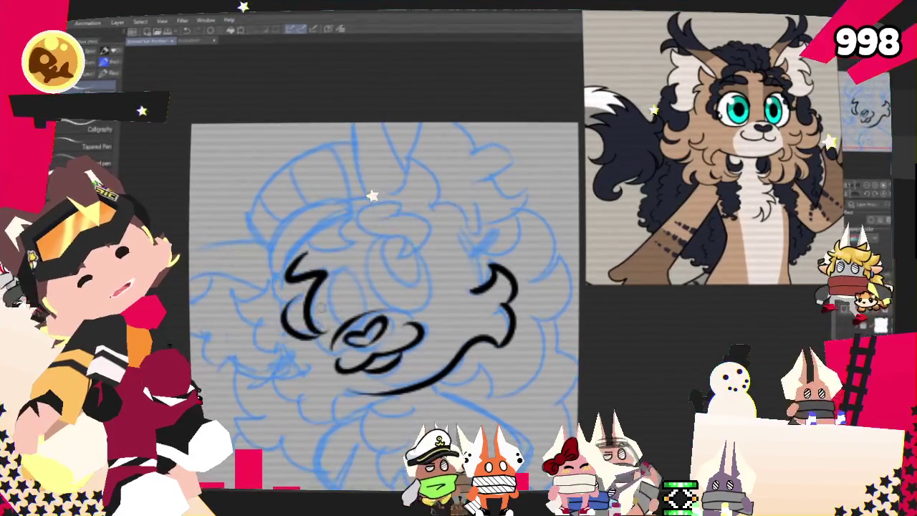
pyautogui.moveTo(297, 283); pyautogui.dragTo(269, 304)
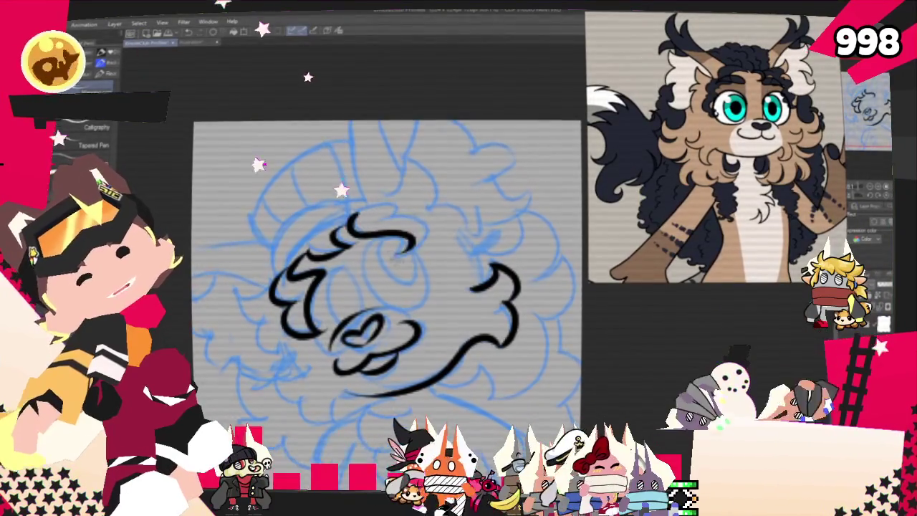
pyautogui.moveTo(350, 229); pyautogui.dragTo(414, 248)
pyautogui.moveTo(350, 228); pyautogui.dragTo(426, 233)
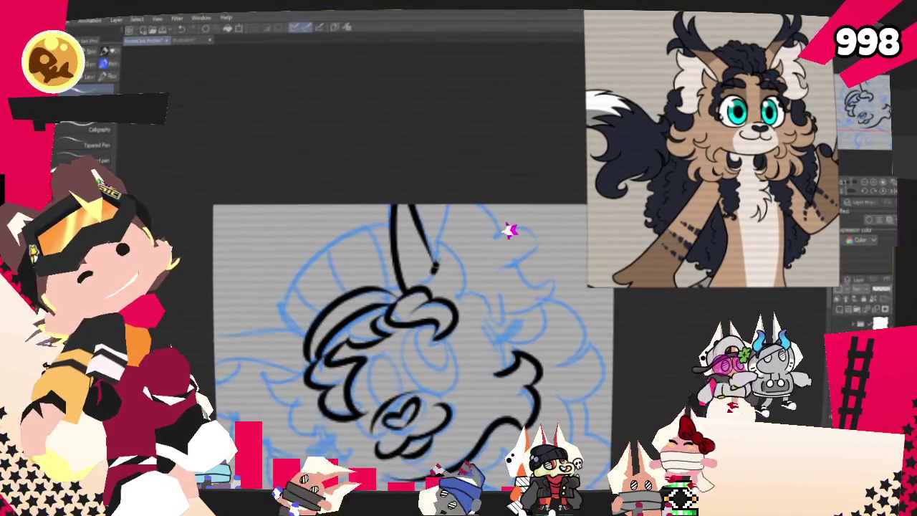
# - Ink the curved right-cheek fluff and the hat brim line toward the left
pyautogui.moveTo(434, 247); pyautogui.dragTo(486, 305)
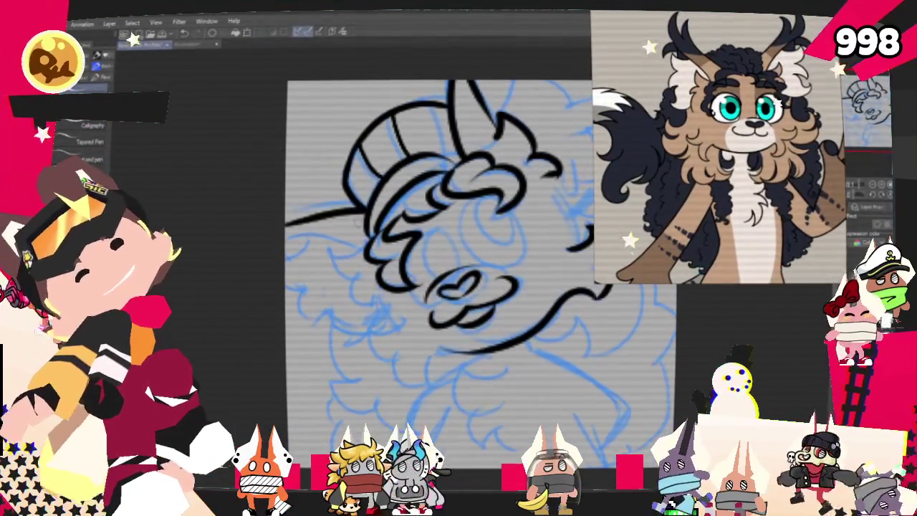
pyautogui.moveTo(361, 203); pyautogui.dragTo(286, 218)
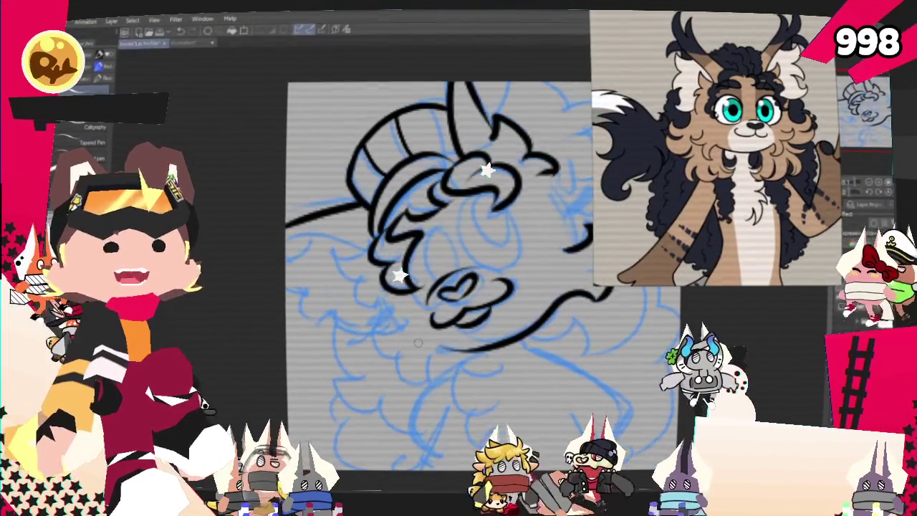
pyautogui.moveTo(417, 342); pyautogui.dragTo(391, 373)
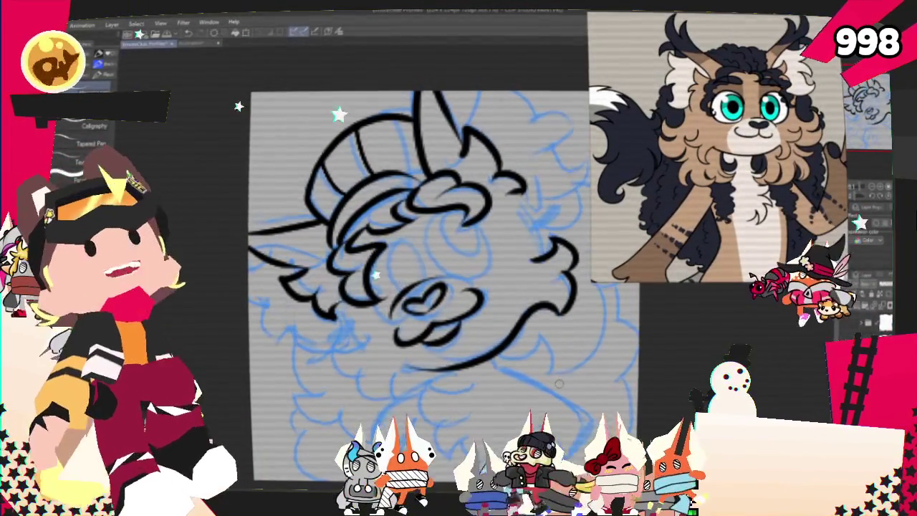
# - Pan the canvas to bring the character's left side into view
pyautogui.moveTo(559, 383); pyautogui.dragTo(605, 365)
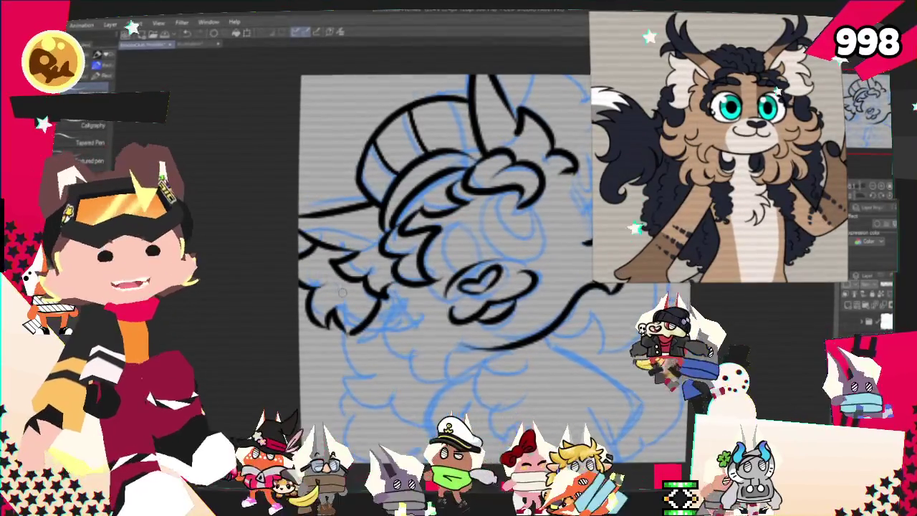
pyautogui.scroll(2, 422, 287)
# - Ink strokes beside the horn top and curls on the mane's right side, redrawing them once
pyautogui.hscroll(2, 409, 301)
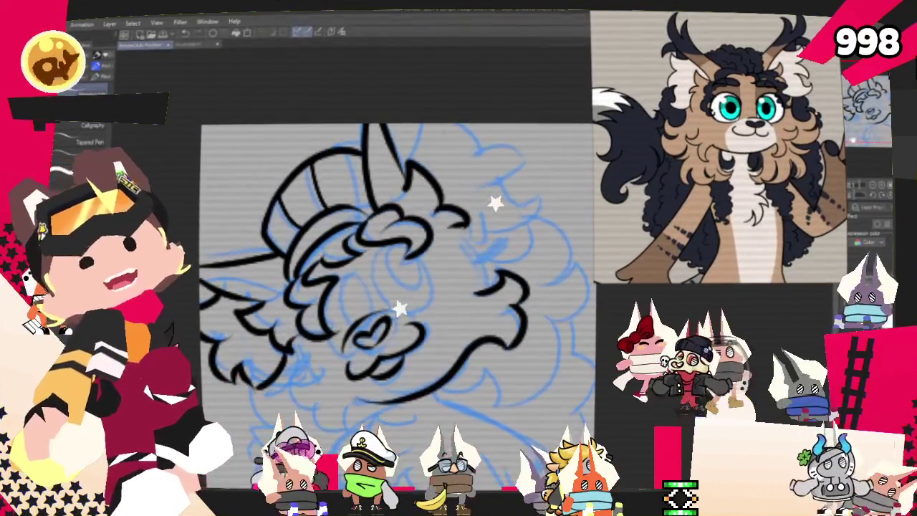
pyautogui.scroll(2, 394, 308)
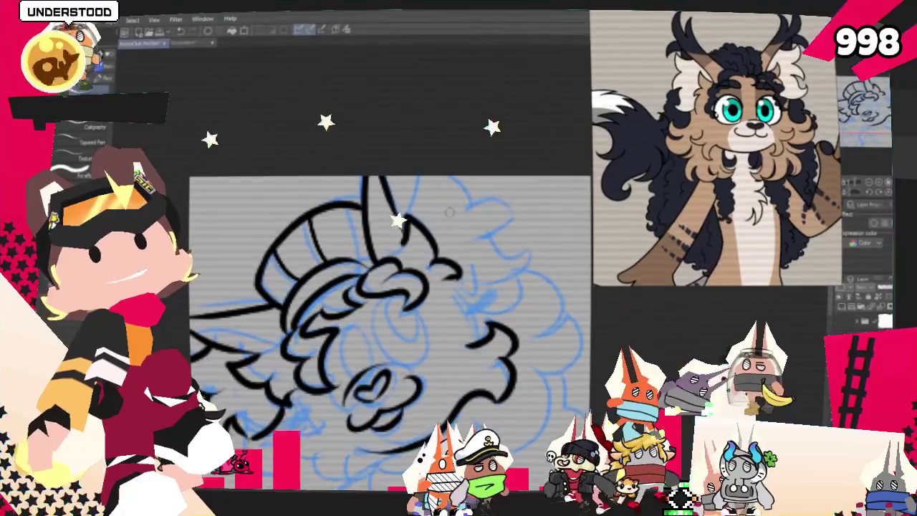
pyautogui.moveTo(456, 215); pyautogui.dragTo(506, 212)
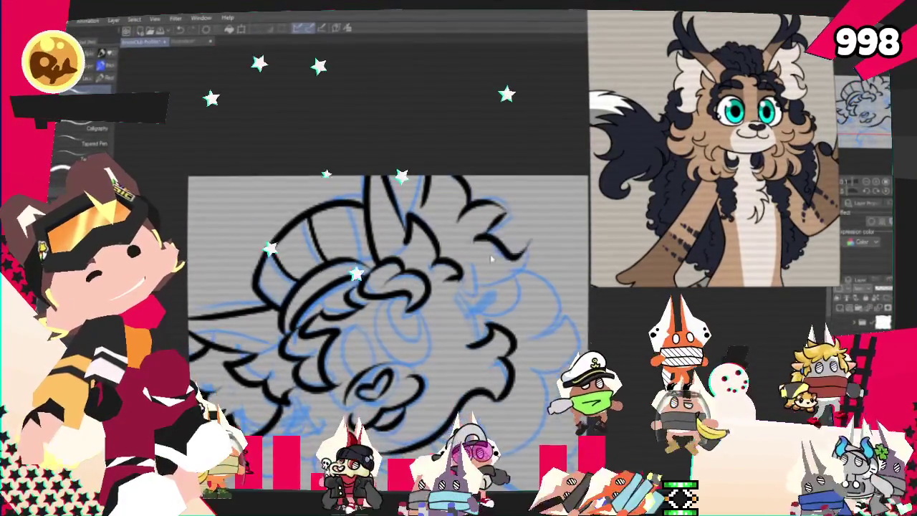
pyautogui.moveTo(494, 228); pyautogui.dragTo(522, 267)
pyautogui.hotkey('ctrl', 'z')
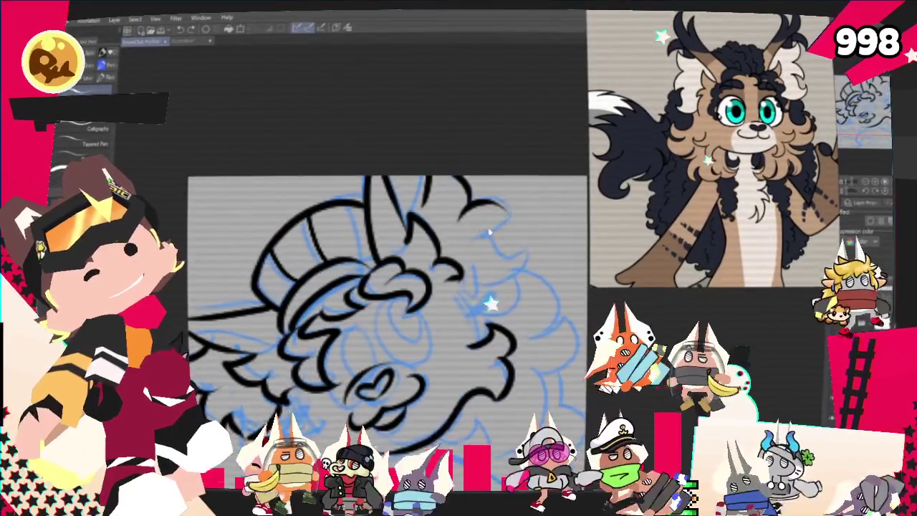
pyautogui.moveTo(499, 208); pyautogui.dragTo(513, 272)
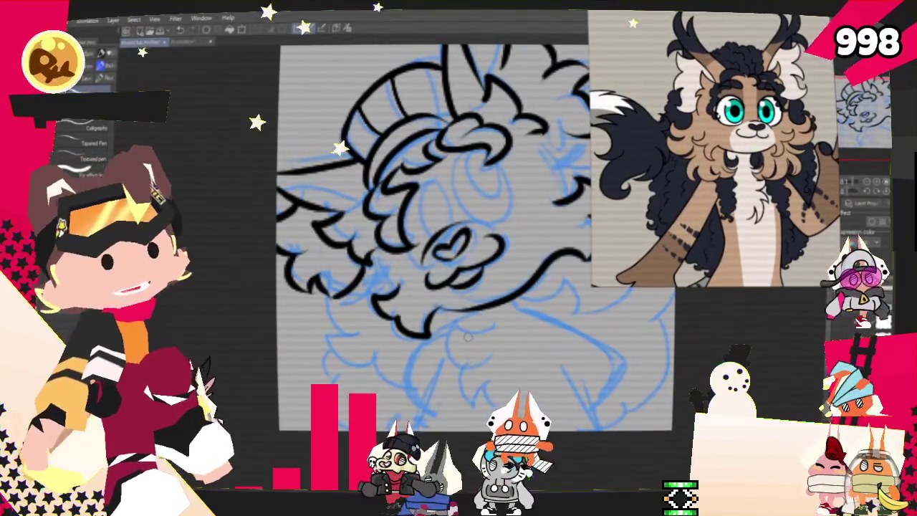
# - Pan the canvas left and down to show the sketch's right side
pyautogui.moveTo(468, 335); pyautogui.dragTo(324, 399)
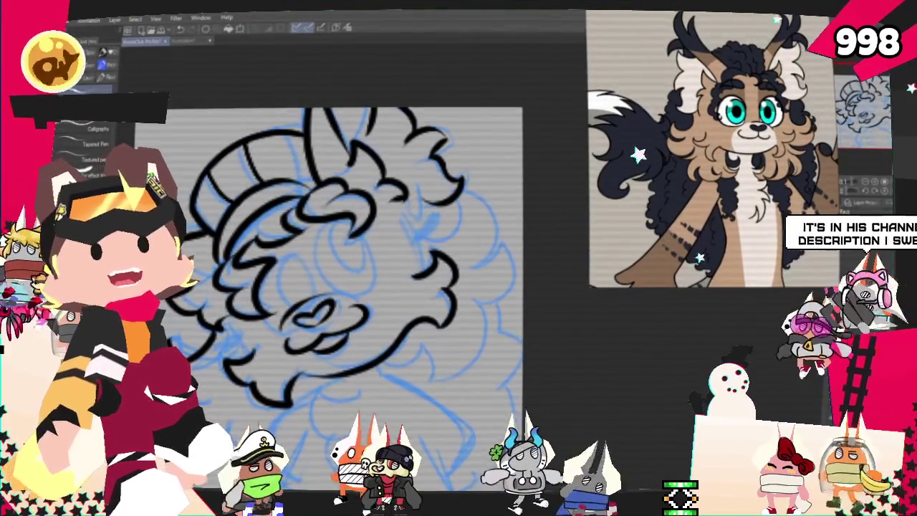
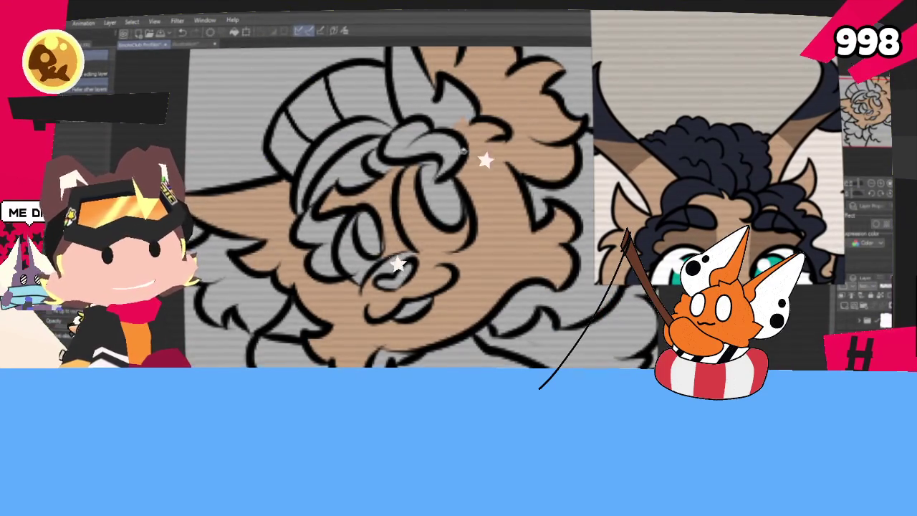
# - Zoom out and fill the first grey hair section at the forehead with dark navy
pyautogui.scroll(-5, 419, 207)
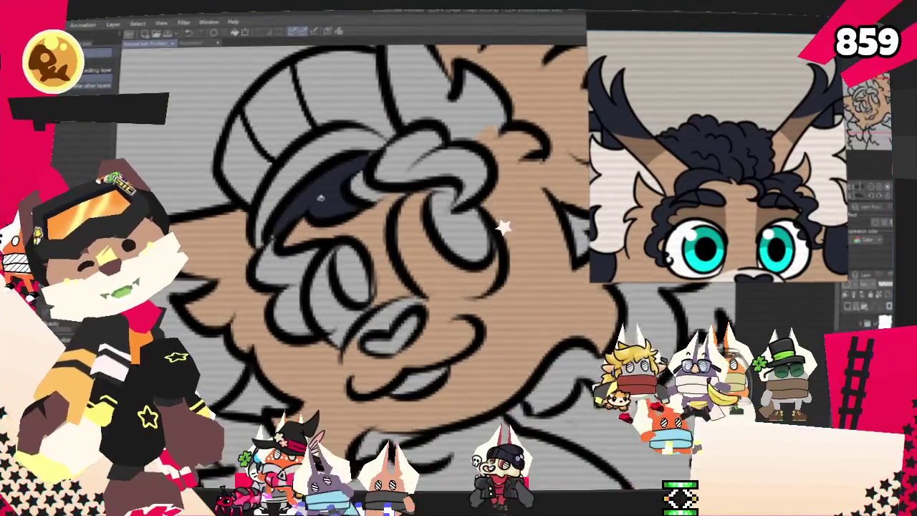
pyautogui.click(437, 166)
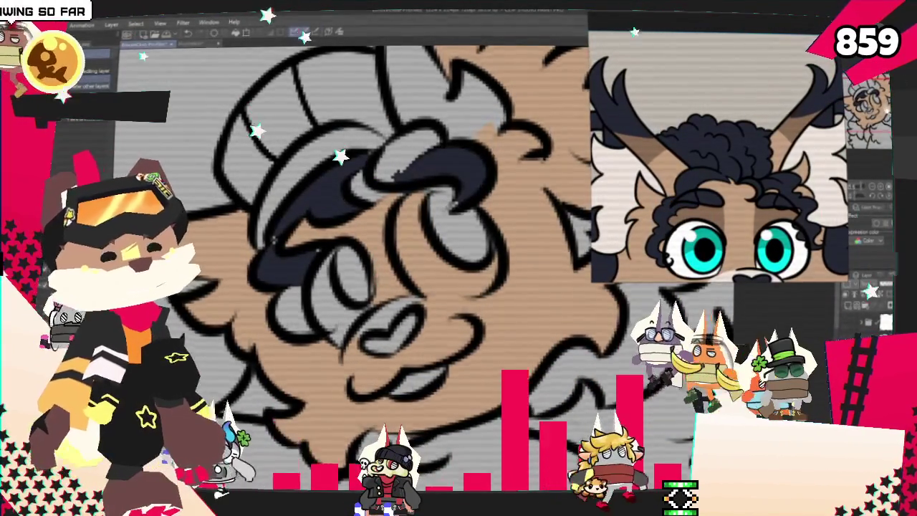
# - Switch to the Pen tool (P) after the navy hair fills
pyautogui.press('p')
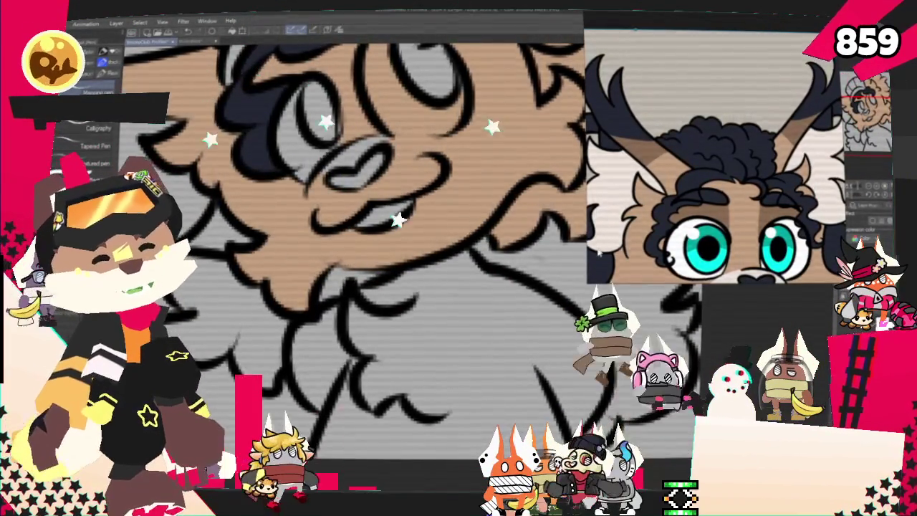
pyautogui.scroll(-3, 355, 369)
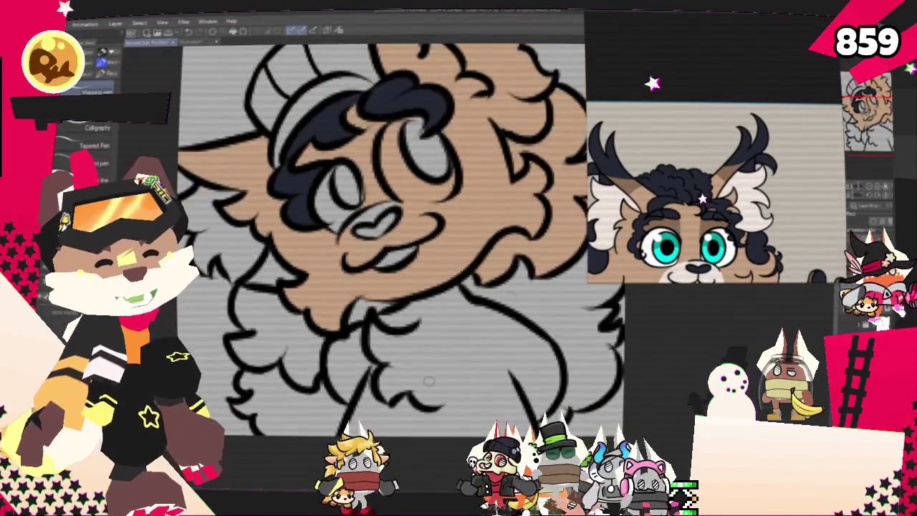
# - Zoom in and out around the chest to frame the fur and torso for inking
pyautogui.scroll(3, 355, 369)
pyautogui.scroll(-3, 354, 368)
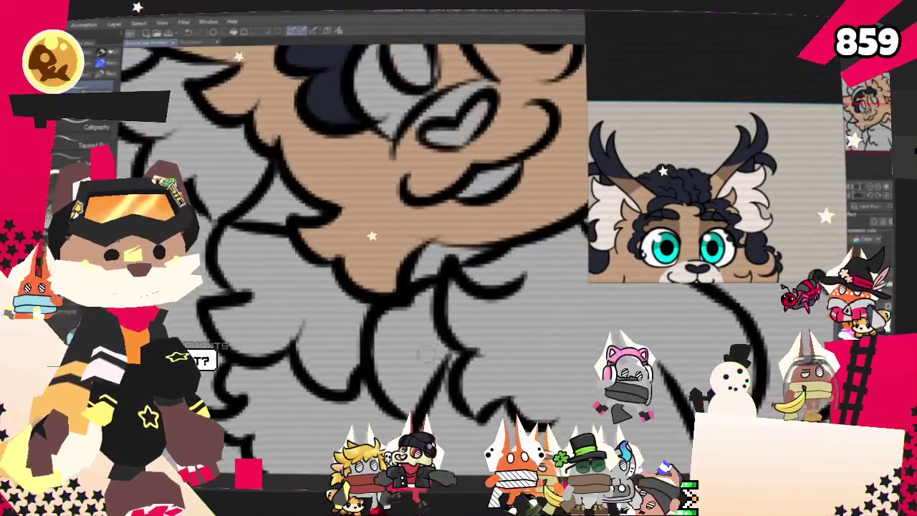
pyautogui.scroll(3, 431, 229)
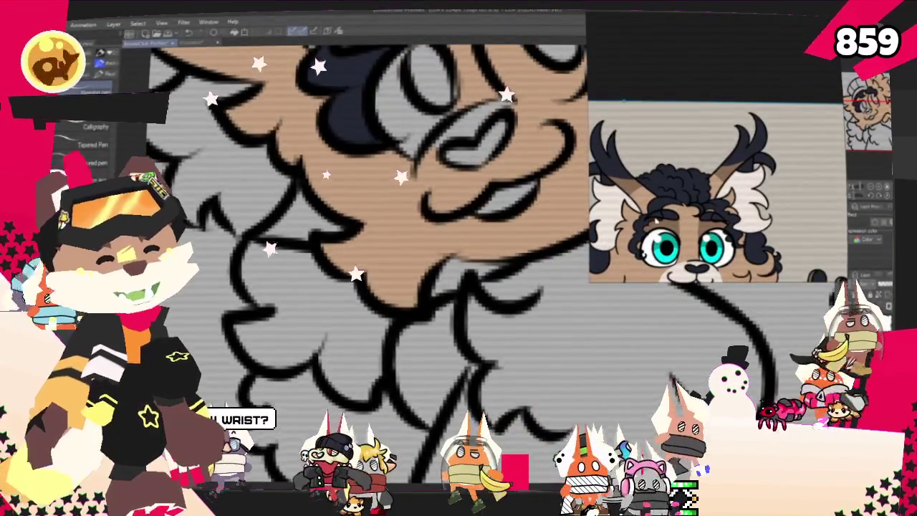
pyautogui.scroll(-1, 392, 258)
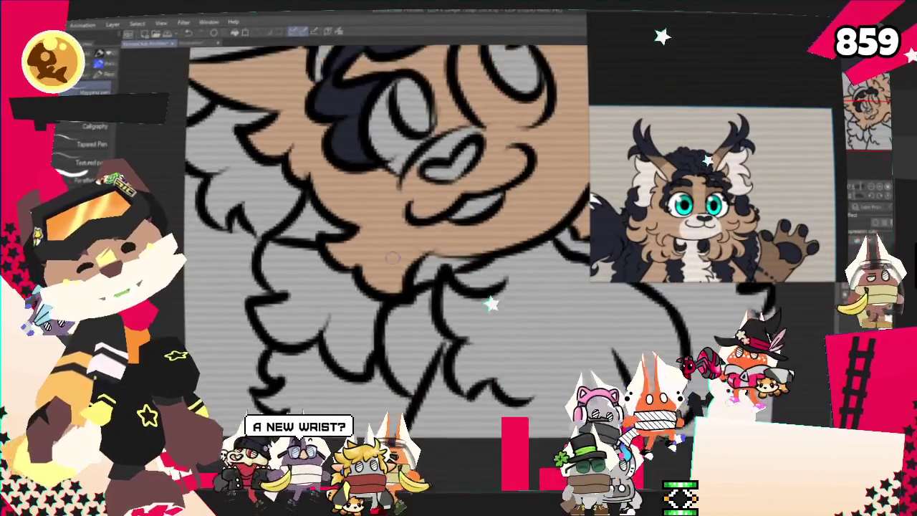
pyautogui.scroll(1, 392, 258)
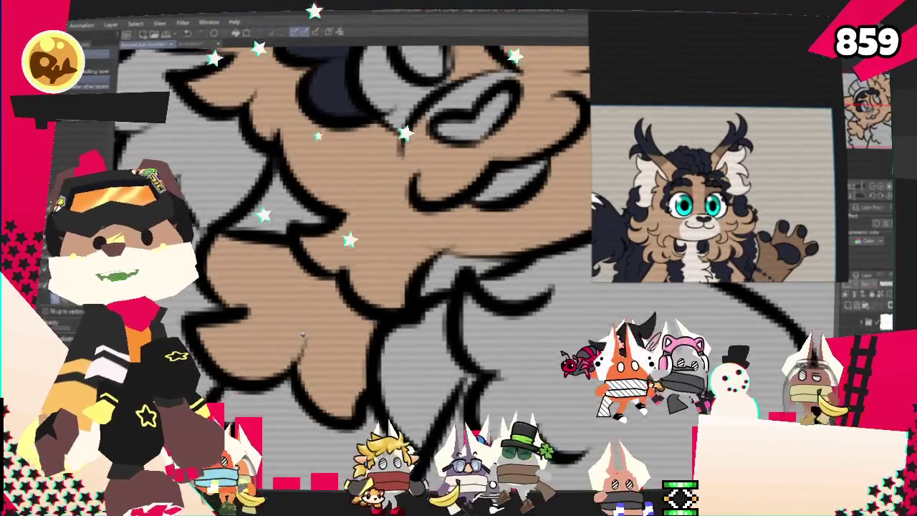
pyautogui.scroll(-1, 302, 333)
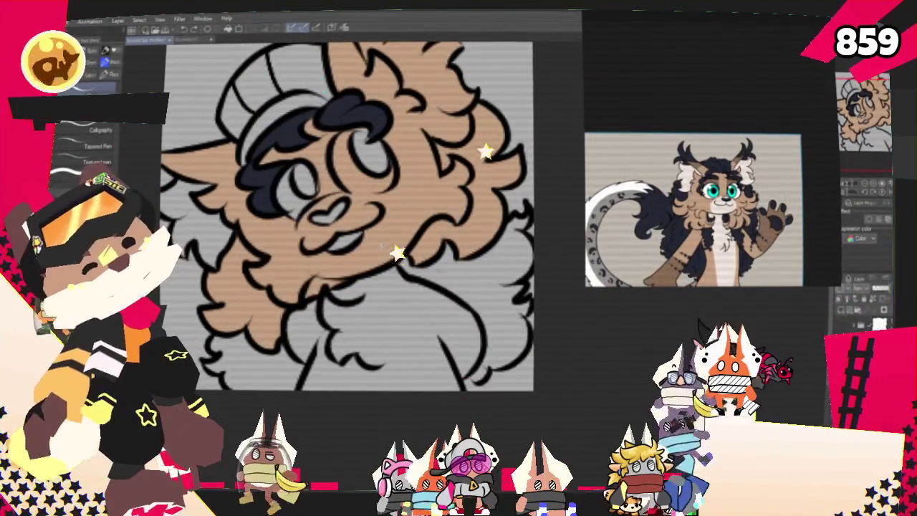
# - Fill the chest area with the same tan as the face using the Fill tool (G)
pyautogui.press('g')
pyautogui.click(358, 358)
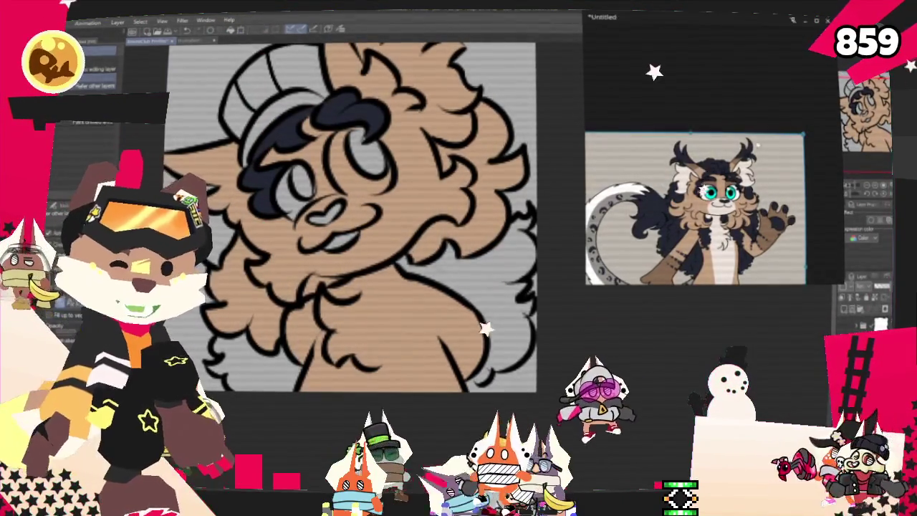
pyautogui.scroll(2, 709, 190)
pyautogui.scroll(-3, 713, 189)
pyautogui.scroll(3, 713, 190)
pyautogui.scroll(2, 712, 190)
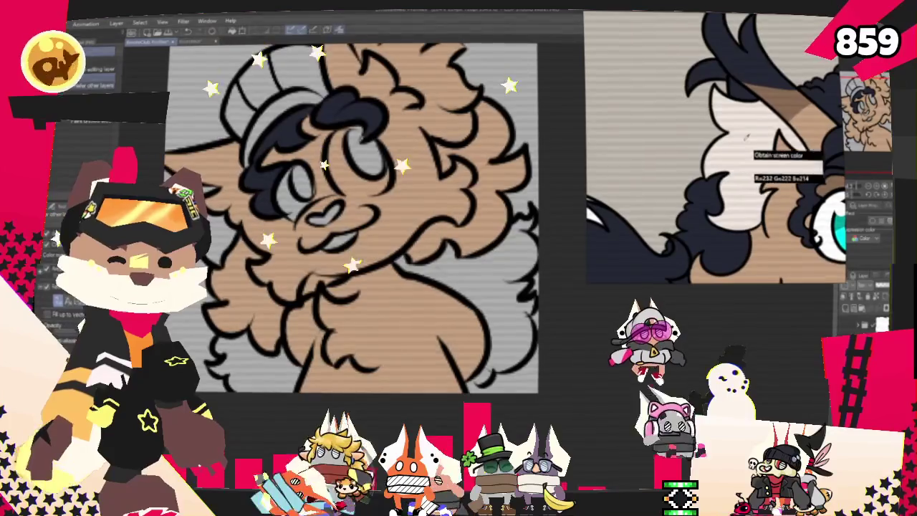
pyautogui.scroll(-4, 380, 215)
pyautogui.scroll(2, 379, 215)
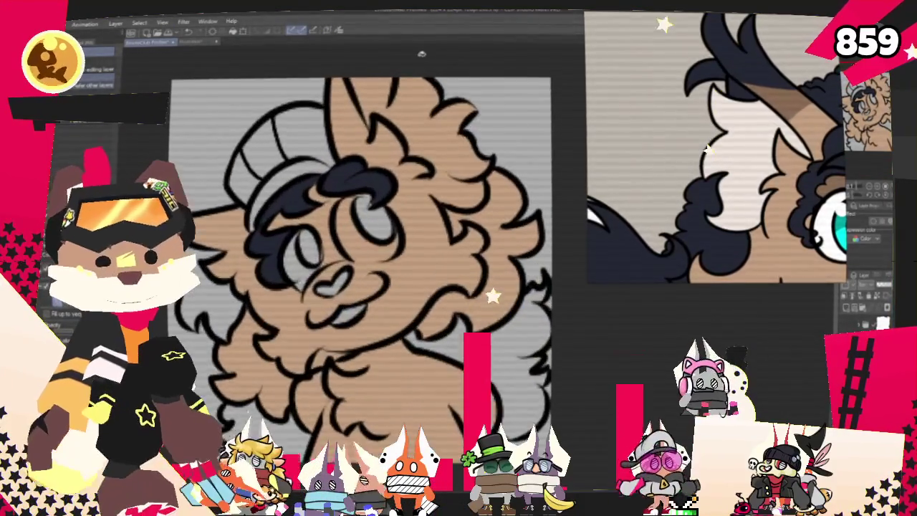
pyautogui.scroll(-3, 716, 172)
pyautogui.scroll(1, 365, 266)
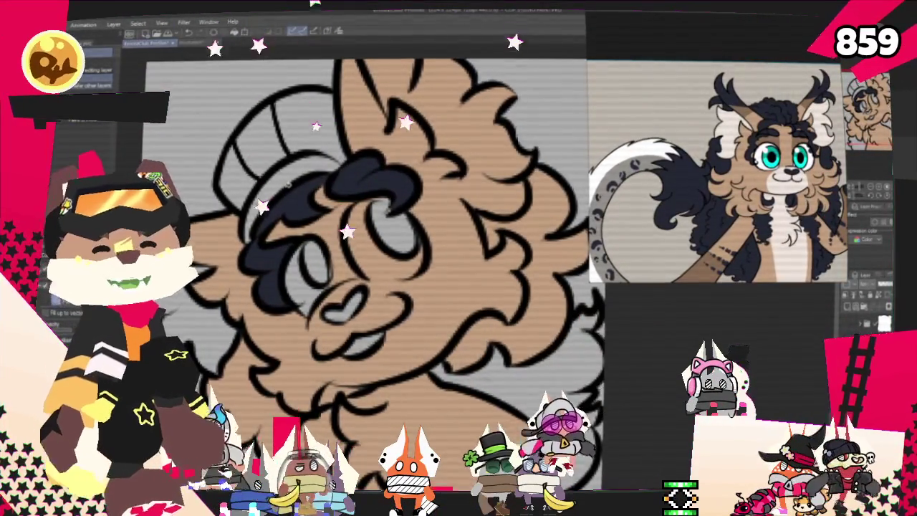
# - Fill the chest patch with light cream, then return to the Pen tool
pyautogui.moveTo(392, 252)
pyautogui.mouseDown()
pyautogui.moveTo(404, 265)
pyautogui.moveTo(432, 262)
pyautogui.moveTo(375, 294)
pyautogui.mouseUp()
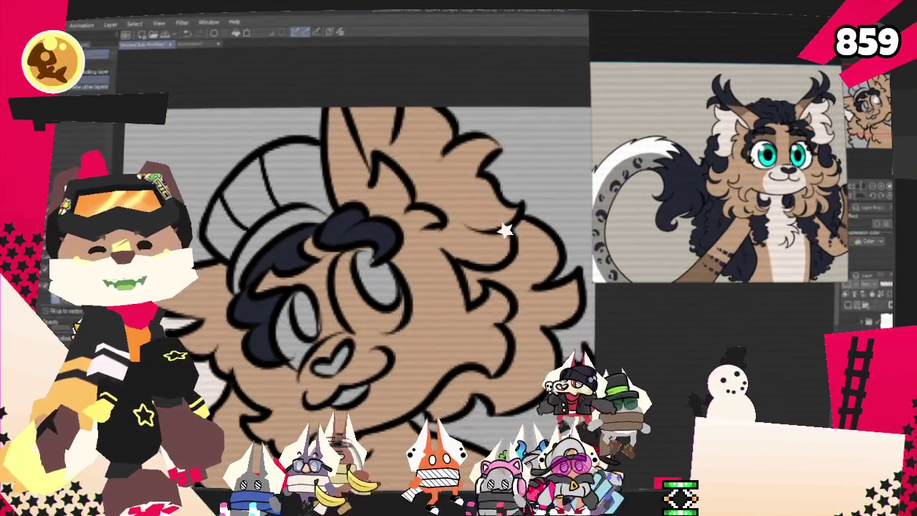
pyautogui.scroll(-5, 344, 250)
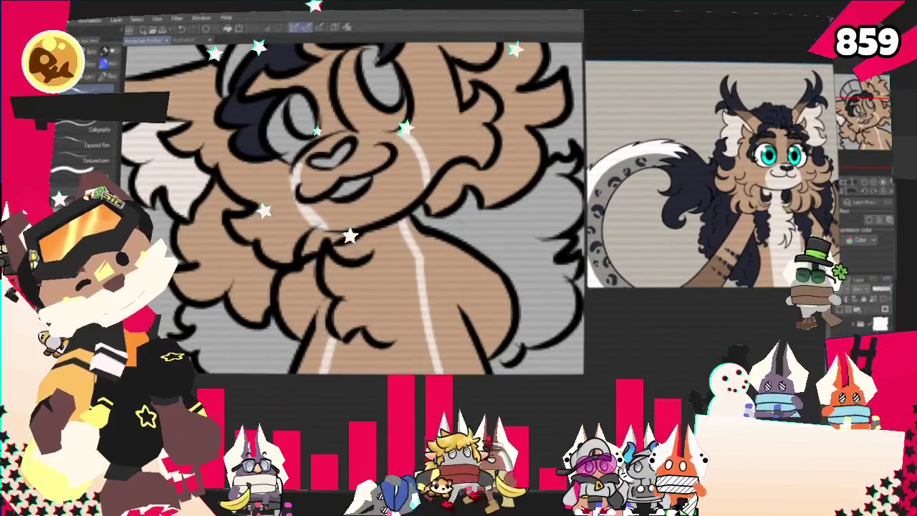
pyautogui.click(417, 296)
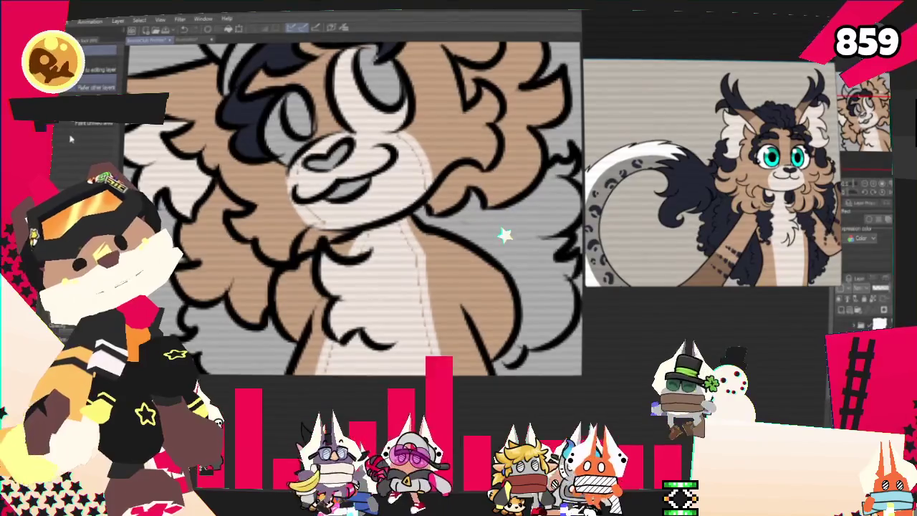
pyautogui.press('p')
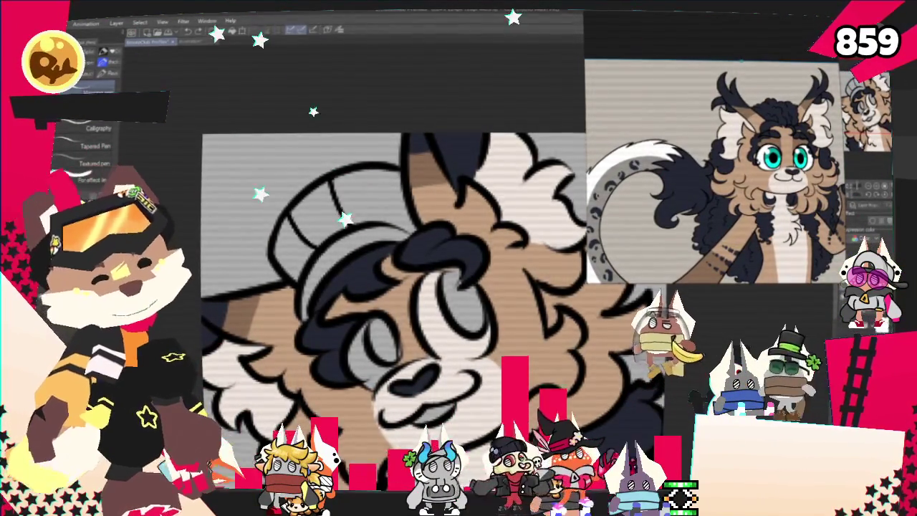
# - Fill the character's left eye with cyan
pyautogui.scroll(-1, 422, 286)
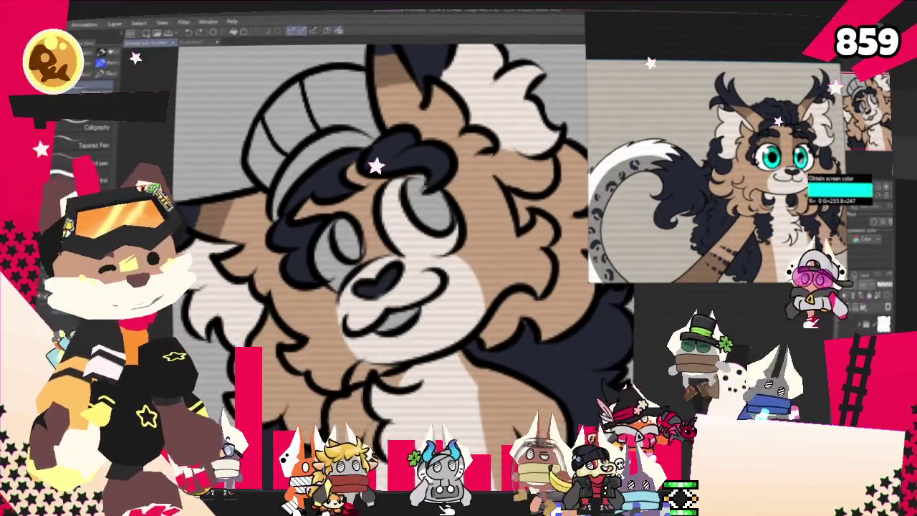
pyautogui.moveTo(414, 183)
pyautogui.mouseDown()
pyautogui.moveTo(429, 219)
pyautogui.moveTo(444, 222)
pyautogui.mouseUp()
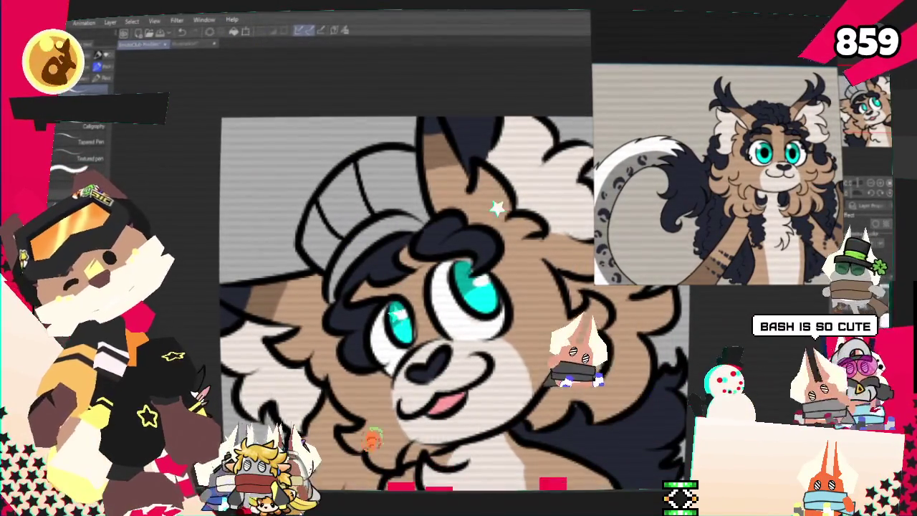
# - Fill the character's hat with purple and switch to a brush for the stripes
pyautogui.click(411, 195)
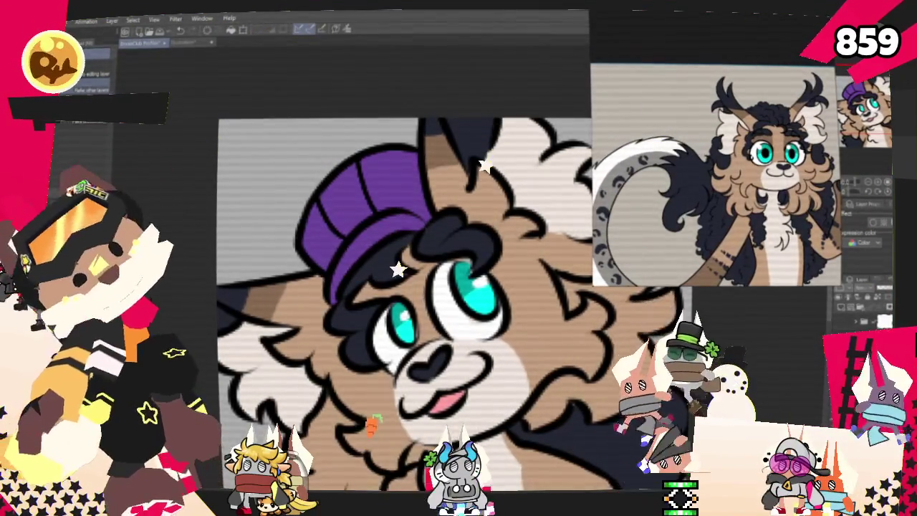
pyautogui.press('b')
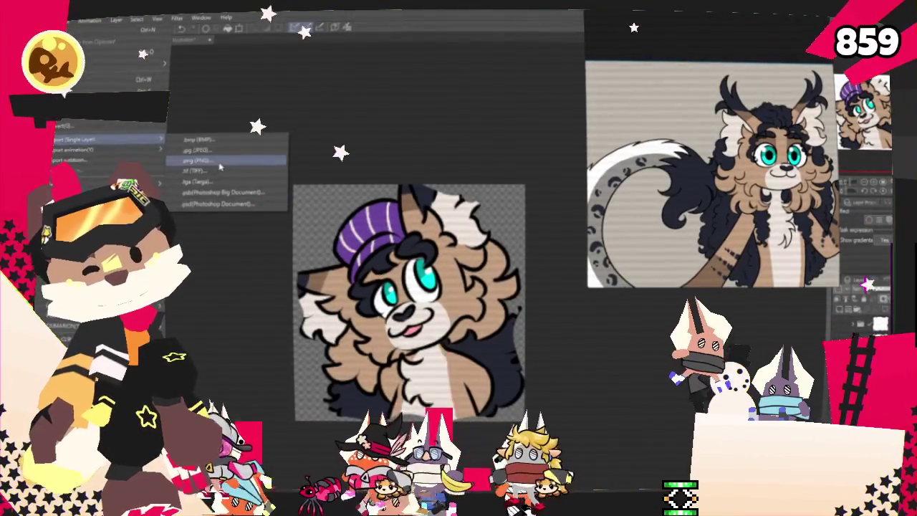
# - Export the drawing as a single-layer PNG into the 2025 folder
pyautogui.click(220, 166)
pyautogui.scroll(-5, 322, 205)
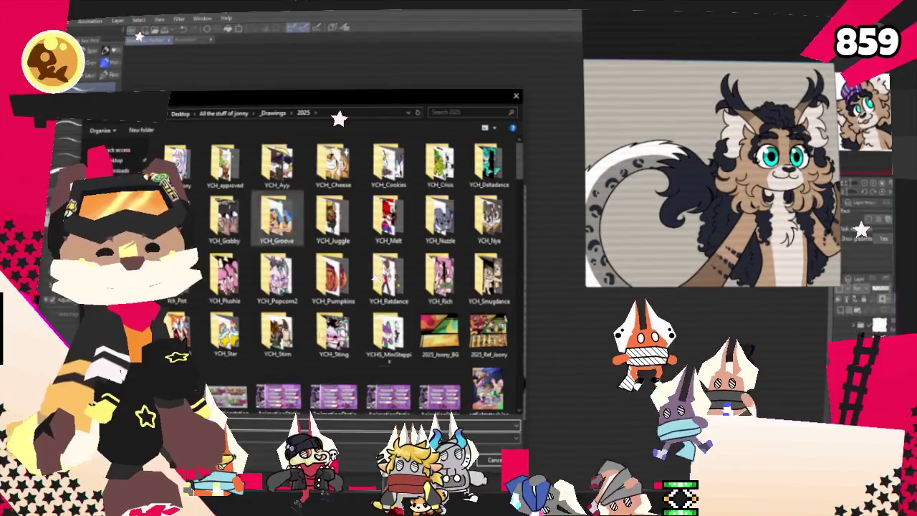
pyautogui.scroll(-10, 332, 287)
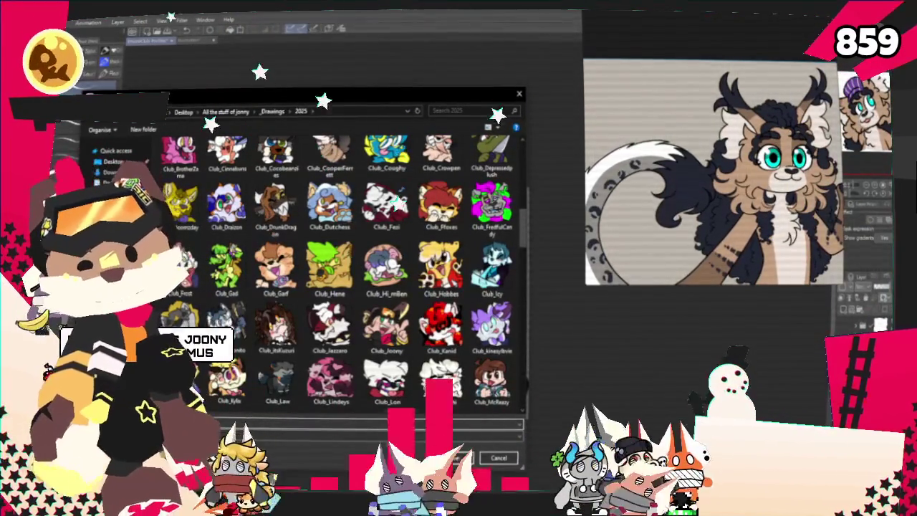
pyautogui.press('Return')
pyautogui.press('Return')
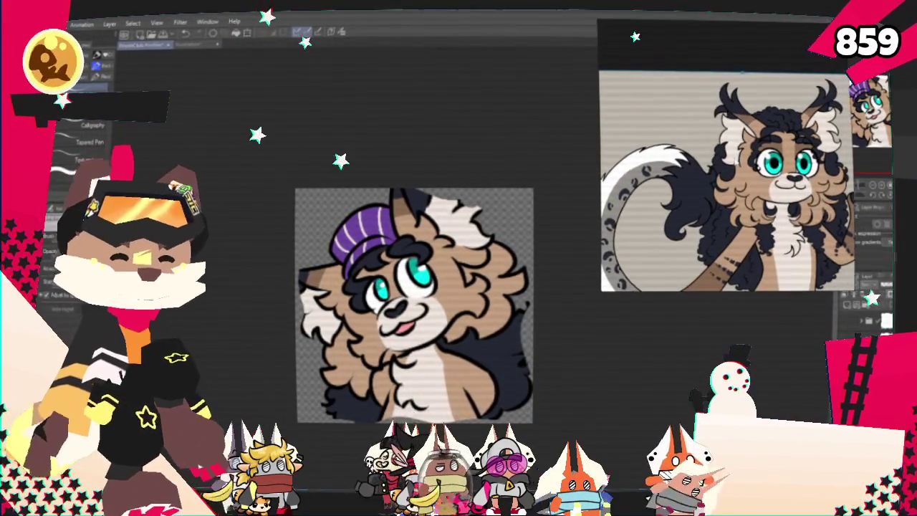
# - Delete the current character image from the reference board
pyautogui.rightClick(745, 208)
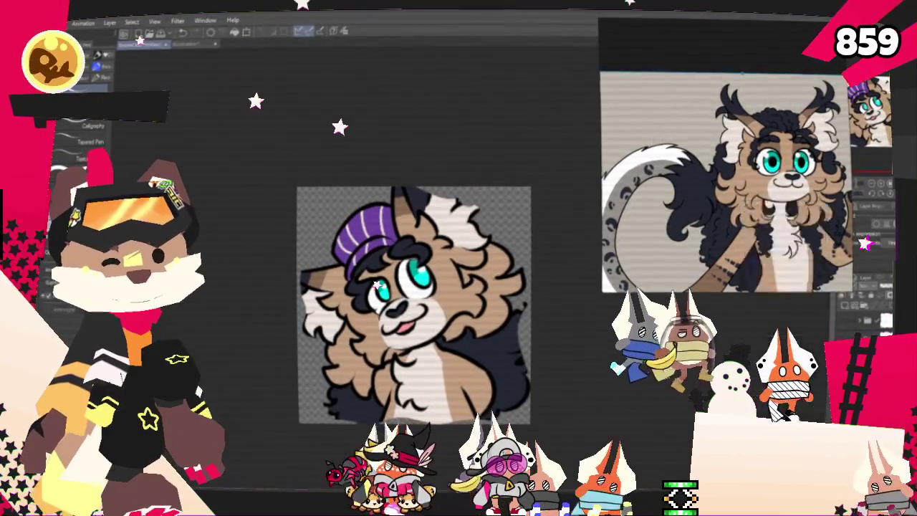
pyautogui.press('Delete')
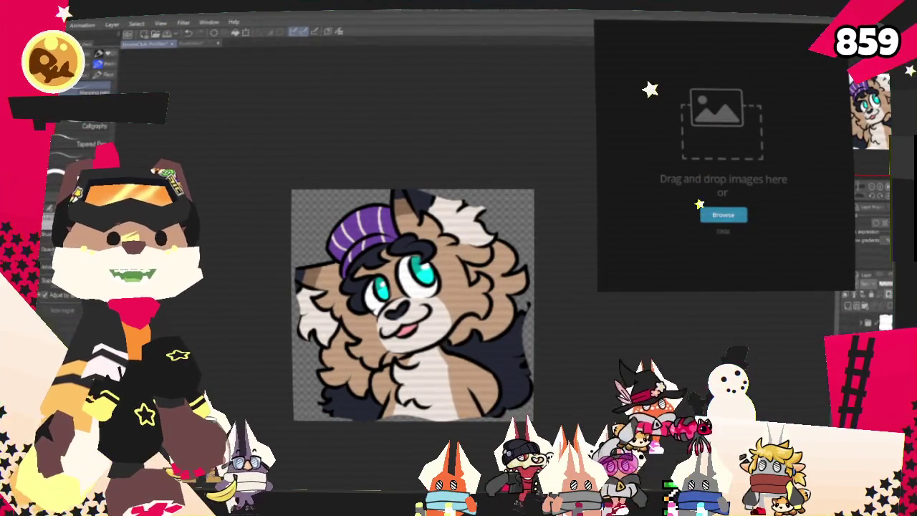
# - Drop the brown-haired characters image onto the reference board
pyautogui.moveTo(916, 128); pyautogui.dragTo(739, 125)
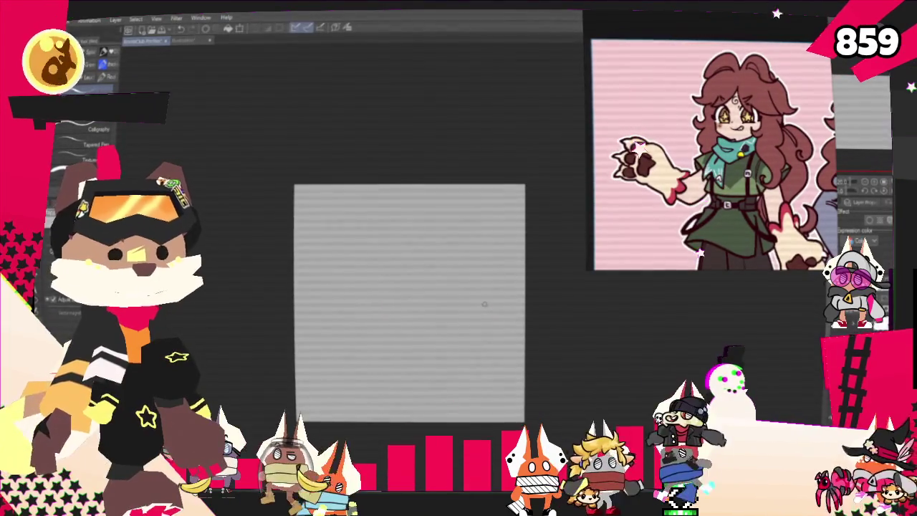
# - Zoom in so the blank canvas fills the workspace, and pick the pencil brush set
pyautogui.scroll(3, 501, 325)
pyautogui.scroll(2, 430, 323)
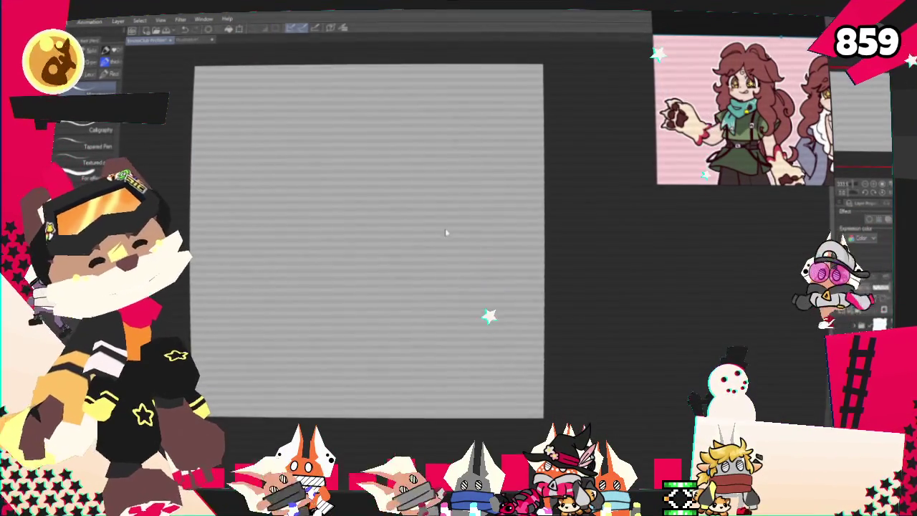
pyautogui.click(111, 50)
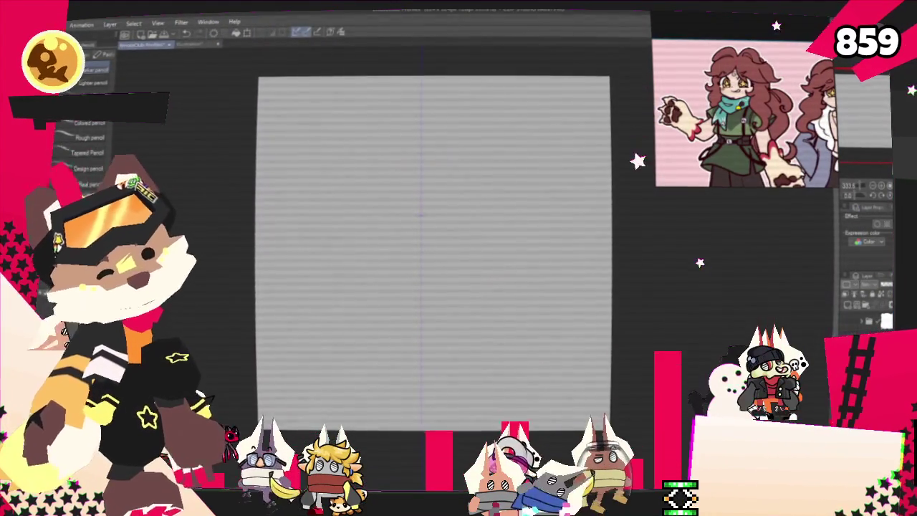
# - Sketch the round head outline, from its arched top down both sides
pyautogui.scroll(1, 349, 269)
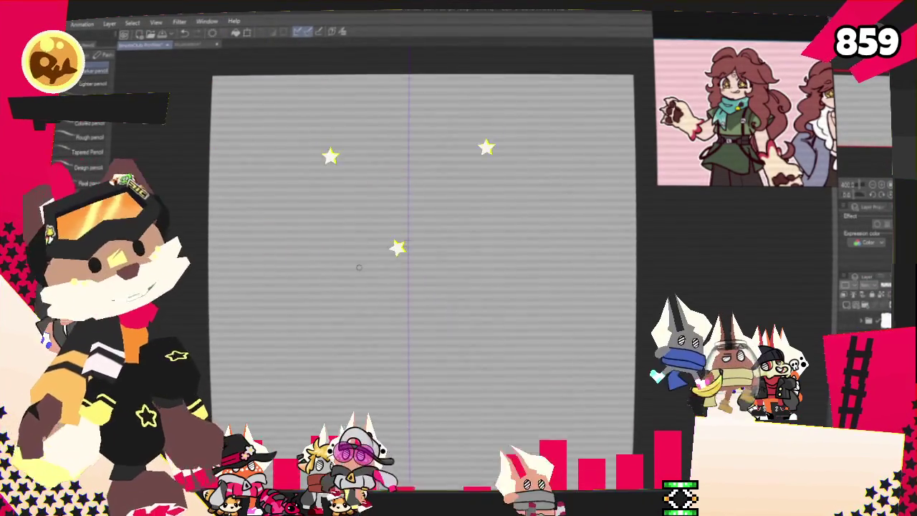
pyautogui.moveTo(360, 268); pyautogui.dragTo(367, 314)
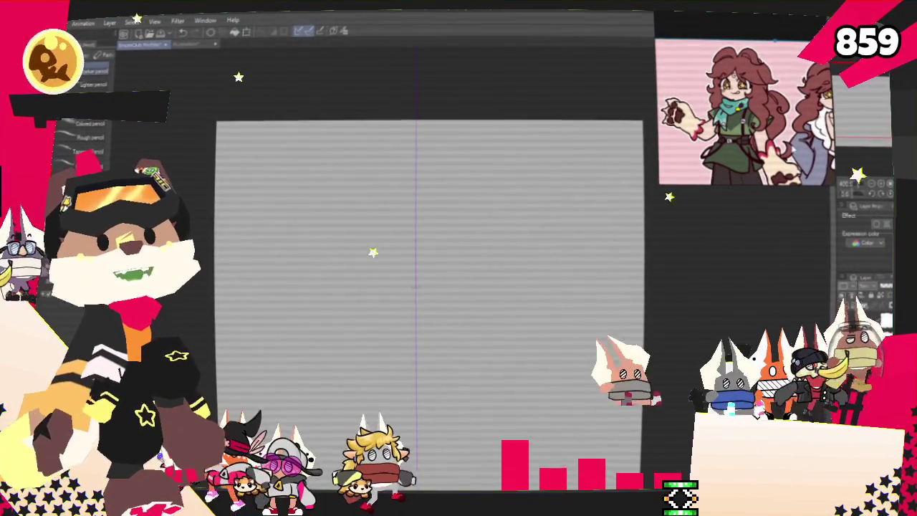
pyautogui.moveTo(430, 301); pyautogui.dragTo(449, 297)
pyautogui.moveTo(369, 215); pyautogui.dragTo(508, 216)
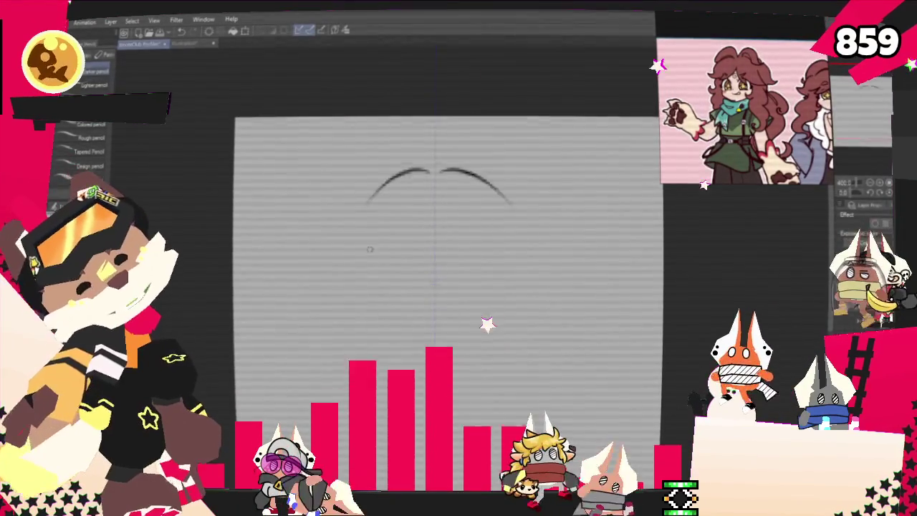
pyautogui.moveTo(356, 265); pyautogui.dragTo(524, 266)
pyautogui.moveTo(349, 316); pyautogui.dragTo(366, 343)
pyautogui.moveTo(531, 315); pyautogui.dragTo(510, 344)
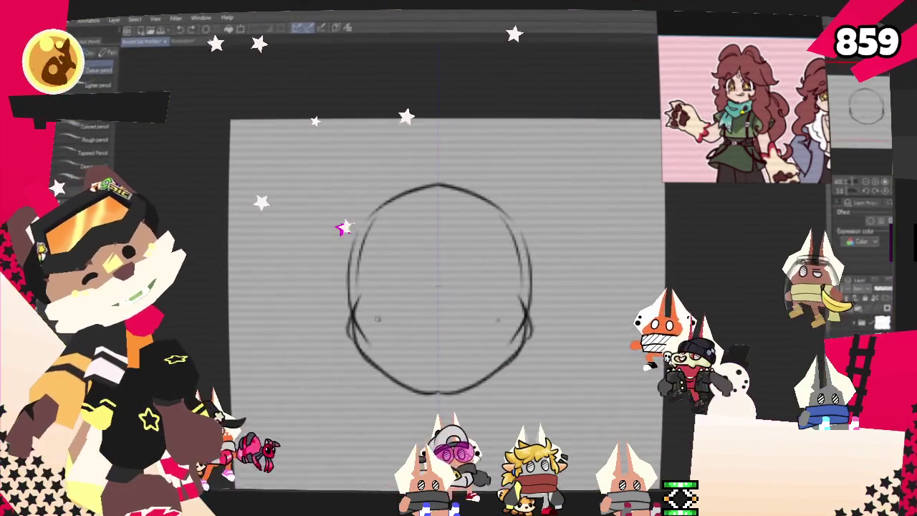
# - Draw two oval eyes and angled brows inside the head
pyautogui.moveTo(374, 318); pyautogui.dragTo(412, 267)
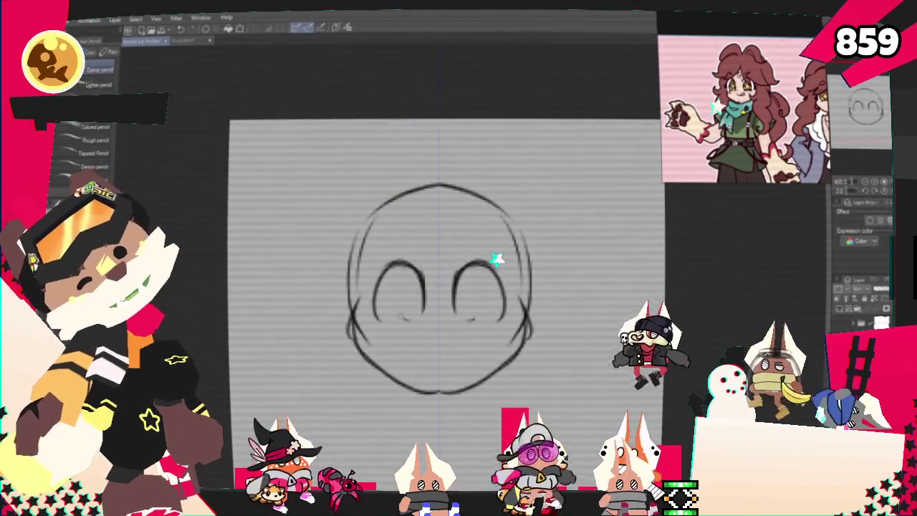
pyautogui.moveTo(376, 316); pyautogui.dragTo(424, 290)
pyautogui.moveTo(454, 308); pyautogui.dragTo(506, 290)
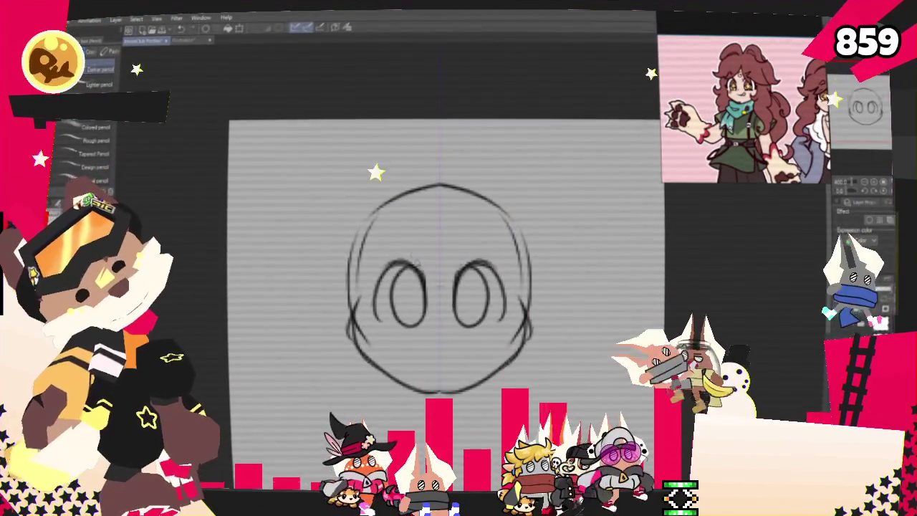
pyautogui.moveTo(451, 351); pyautogui.dragTo(499, 355)
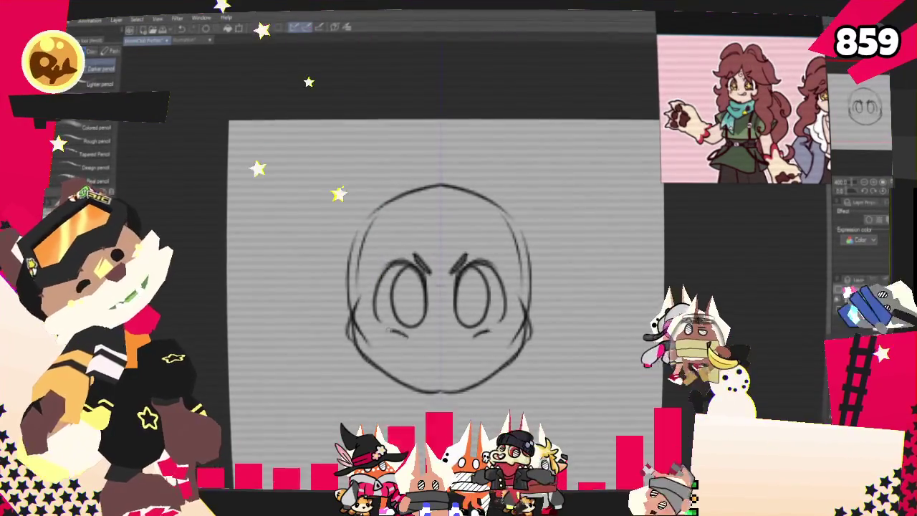
pyautogui.moveTo(384, 354); pyautogui.dragTo(428, 348)
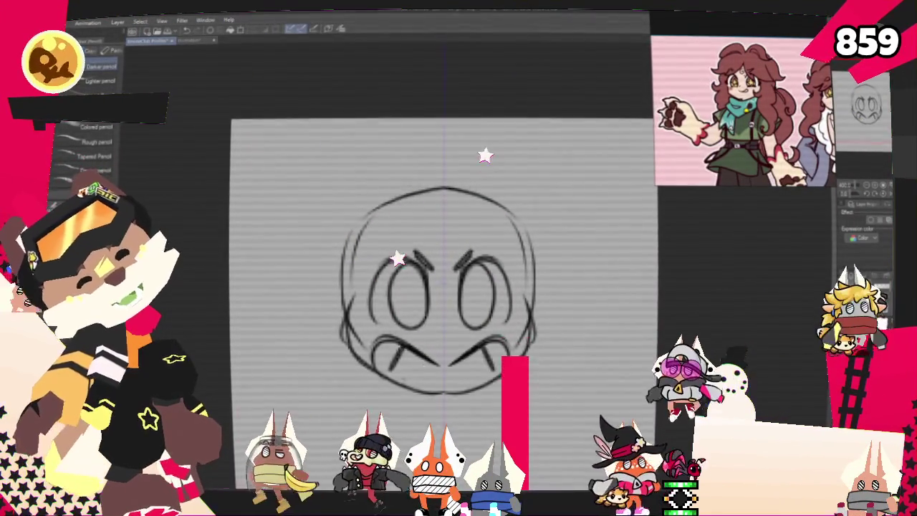
# - Pencil large and small fangs under the grin, then begin fluffy cloud shapes beside the face
pyautogui.moveTo(382, 353); pyautogui.dragTo(399, 380)
pyautogui.moveTo(488, 353); pyautogui.dragTo(464, 394)
pyautogui.moveTo(412, 366); pyautogui.dragTo(419, 385)
pyautogui.moveTo(459, 363); pyautogui.dragTo(469, 385)
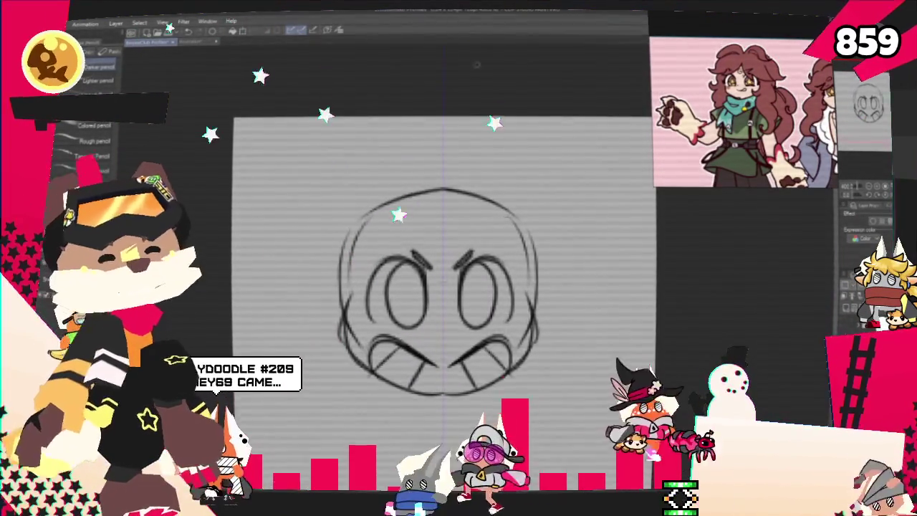
pyautogui.moveTo(541, 93); pyautogui.dragTo(564, 31)
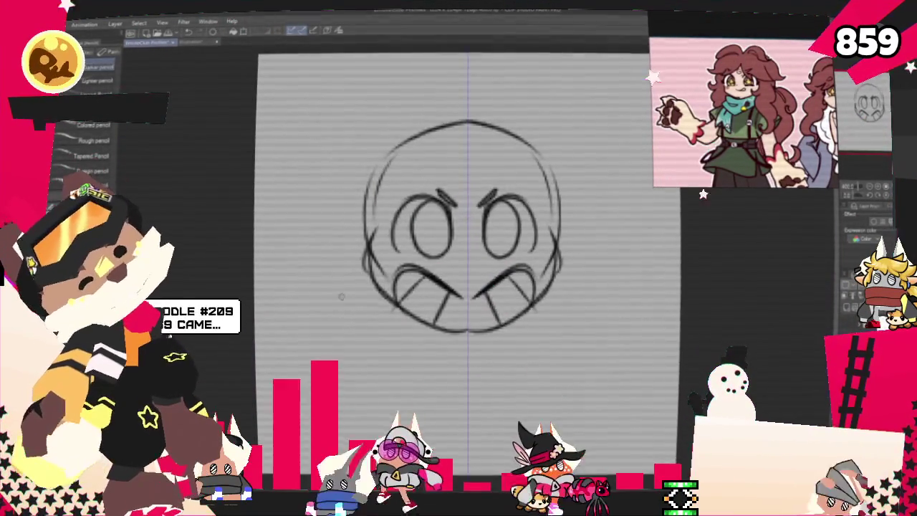
pyautogui.moveTo(343, 268)
pyautogui.mouseDown()
pyautogui.moveTo(351, 335)
pyautogui.moveTo(288, 264)
pyautogui.moveTo(284, 277)
pyautogui.mouseUp()
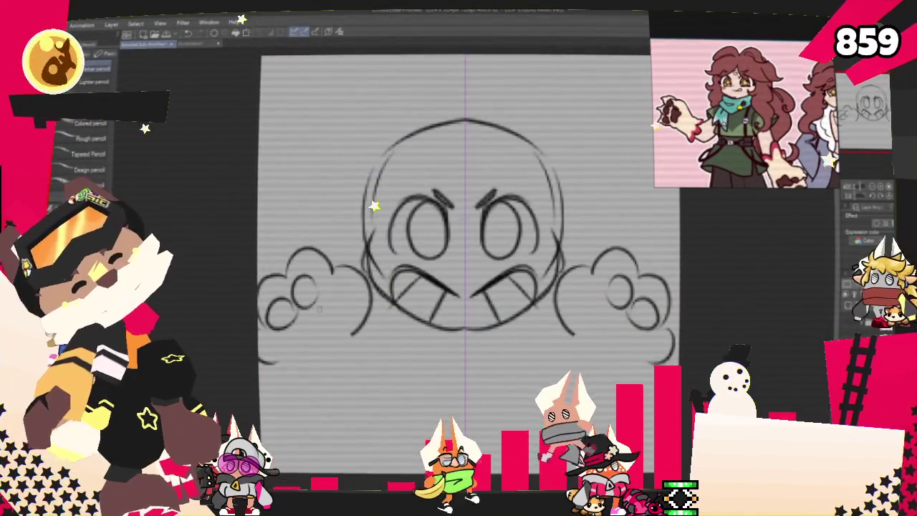
# - Add knuckle loops inside both side clouds and lines beneath each fist
pyautogui.moveTo(317, 306)
pyautogui.mouseDown()
pyautogui.moveTo(337, 330)
pyautogui.moveTo(316, 355)
pyautogui.mouseUp()
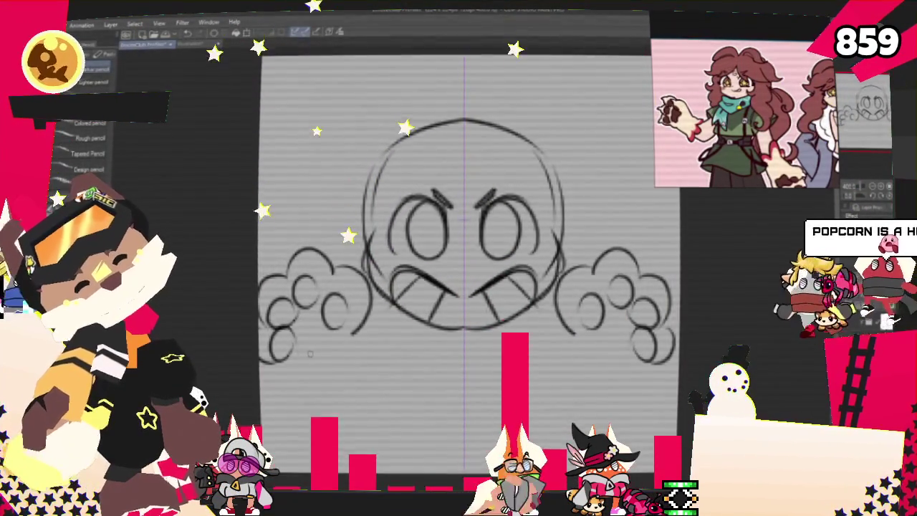
pyautogui.moveTo(305, 323)
pyautogui.mouseDown()
pyautogui.moveTo(335, 333)
pyautogui.moveTo(308, 364)
pyautogui.mouseUp()
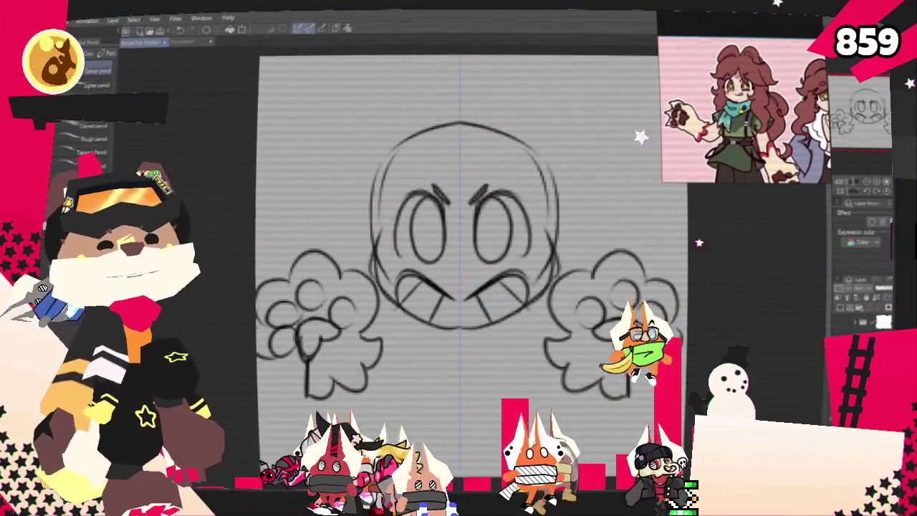
pyautogui.moveTo(337, 390); pyautogui.dragTo(397, 413)
pyautogui.moveTo(527, 379); pyautogui.dragTo(566, 412)
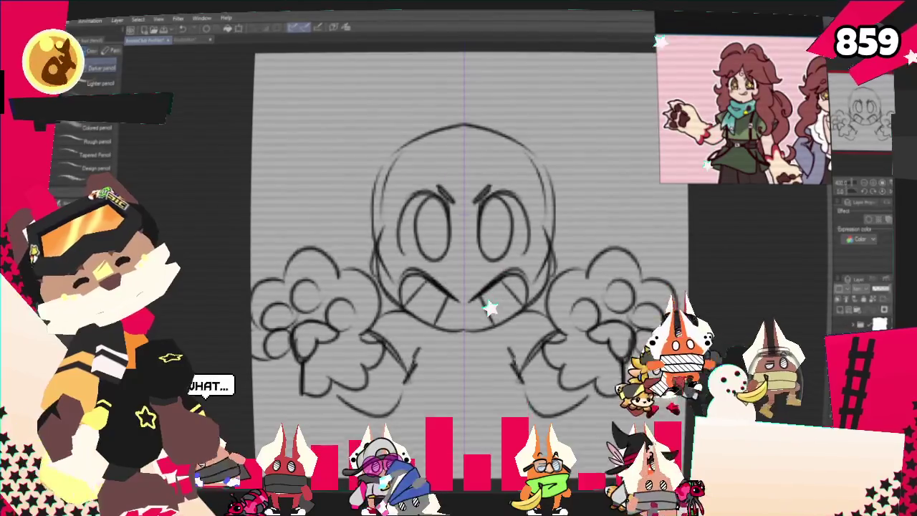
# - Draw vertical body lines and a horizontal base line, then undo the stroke at the head's top
pyautogui.moveTo(424, 331); pyautogui.dragTo(421, 404)
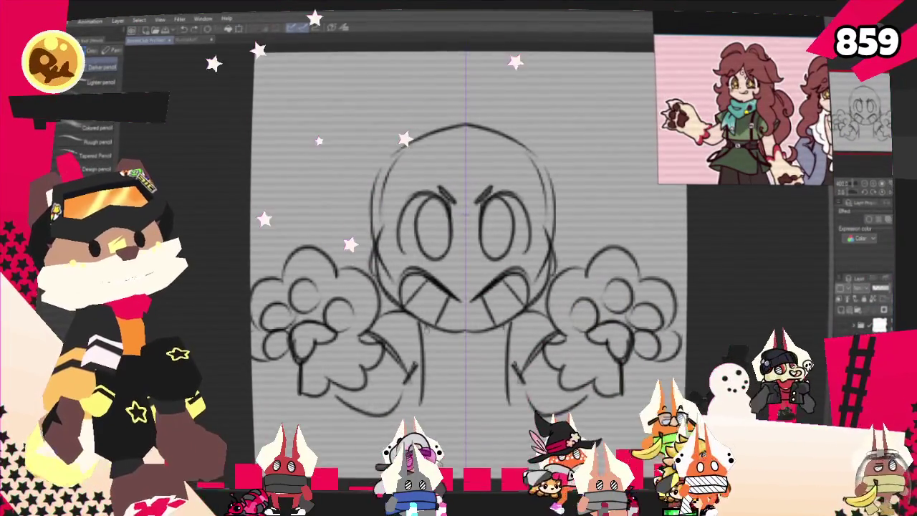
pyautogui.moveTo(406, 386); pyautogui.dragTo(453, 400)
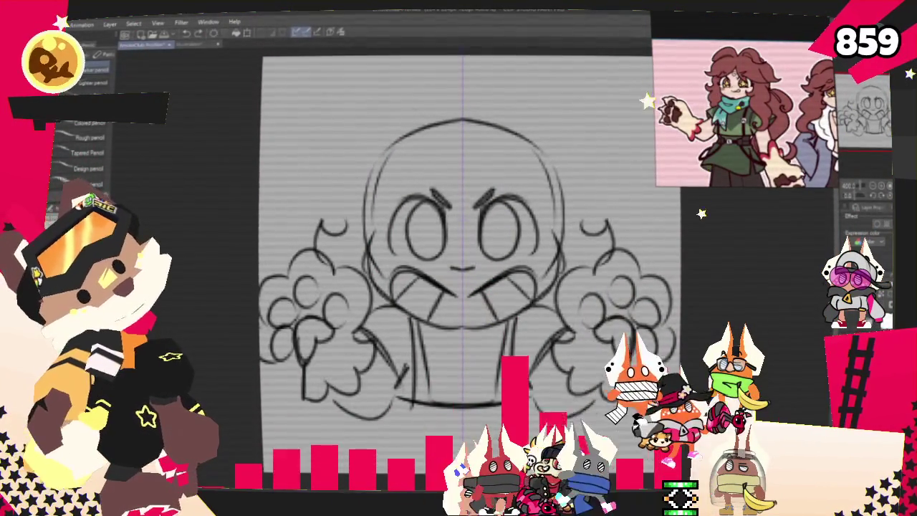
pyautogui.hotkey('ctrl', 'z')
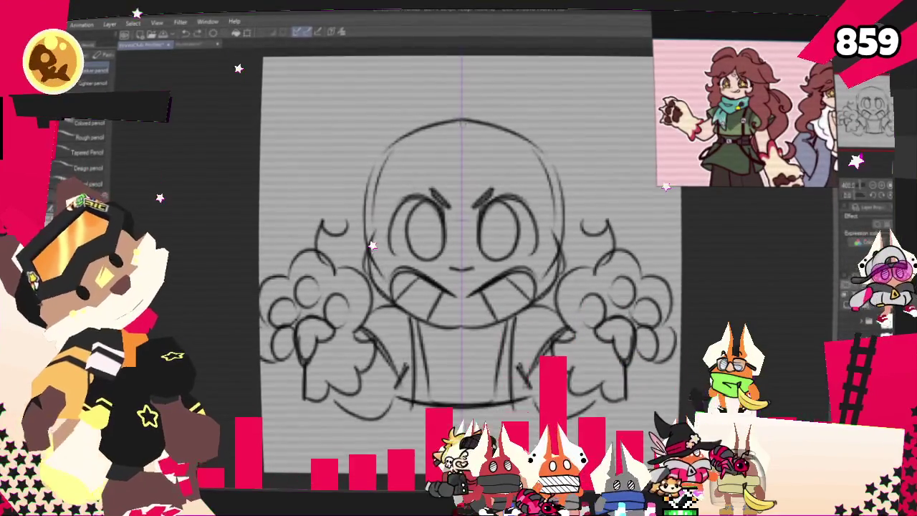
# - Add large hair curves on both sides and crossed strokes over both eyebrows
pyautogui.moveTo(326, 159); pyautogui.dragTo(361, 205)
pyautogui.moveTo(608, 163); pyautogui.dragTo(566, 204)
pyautogui.moveTo(416, 208); pyautogui.dragTo(444, 189)
pyautogui.moveTo(473, 190); pyautogui.dragTo(508, 208)
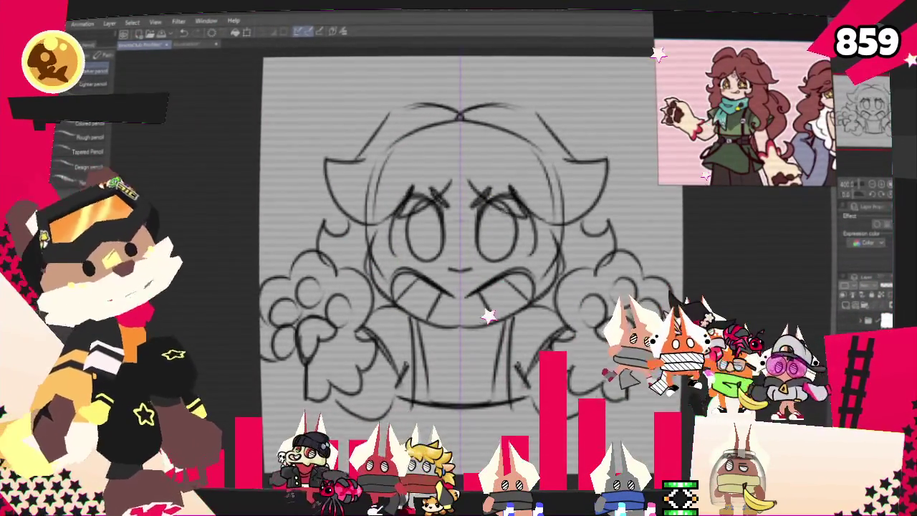
pyautogui.moveTo(507, 77)
pyautogui.mouseDown()
pyautogui.moveTo(507, 158)
pyautogui.moveTo(458, 188)
pyautogui.mouseUp()
# - Sketch arched hair strands over the head, extending them down both sides
pyautogui.moveTo(458, 188); pyautogui.dragTo(370, 176)
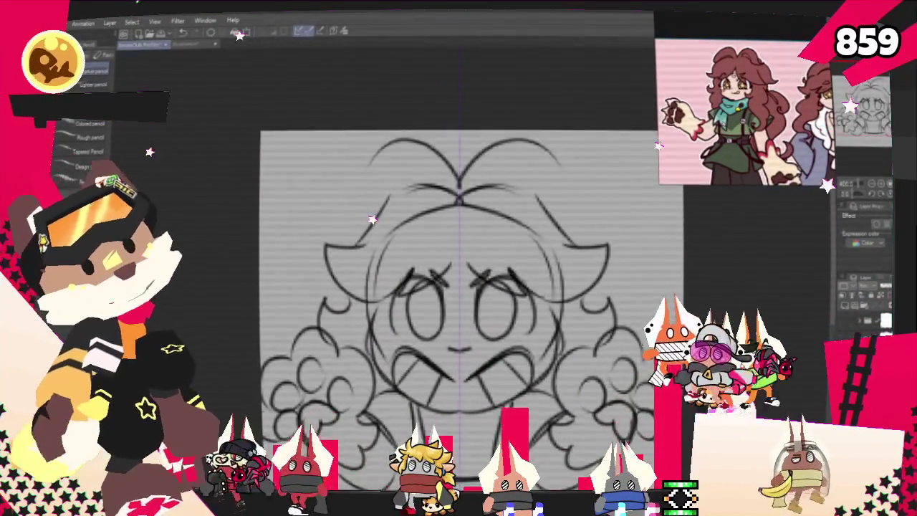
pyautogui.moveTo(557, 159); pyautogui.dragTo(573, 204)
pyautogui.moveTo(374, 149); pyautogui.dragTo(357, 208)
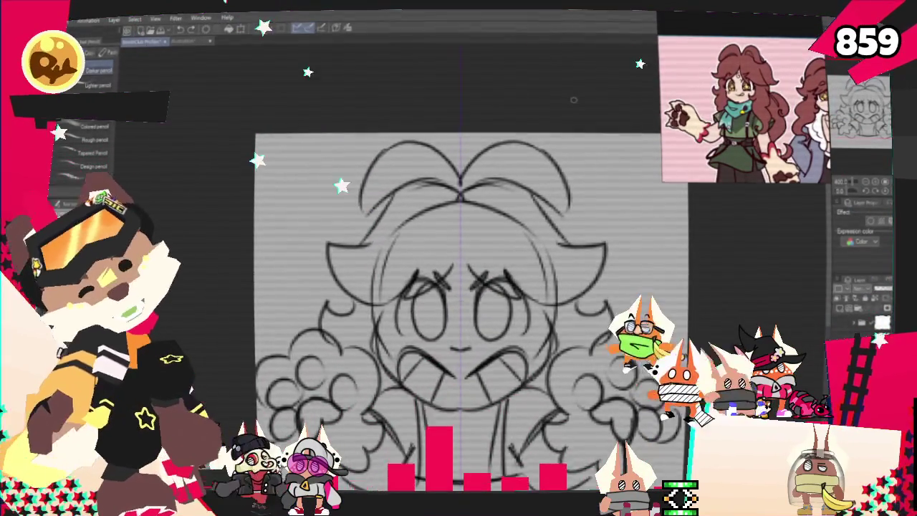
pyautogui.moveTo(574, 100); pyautogui.dragTo(547, 10)
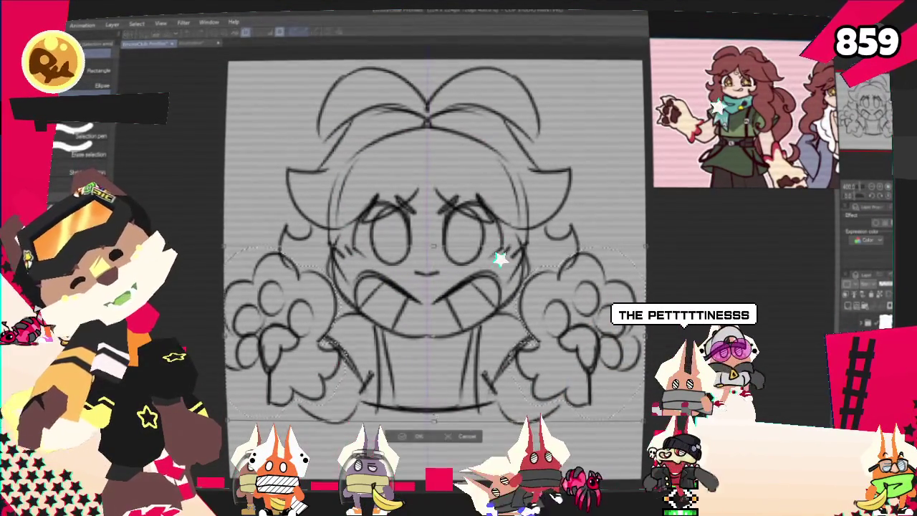
# - Move and enlarge the right curl cluster, then pencil a cloud-shaped fist left of the face
pyautogui.hotkey('ctrl', 'z')
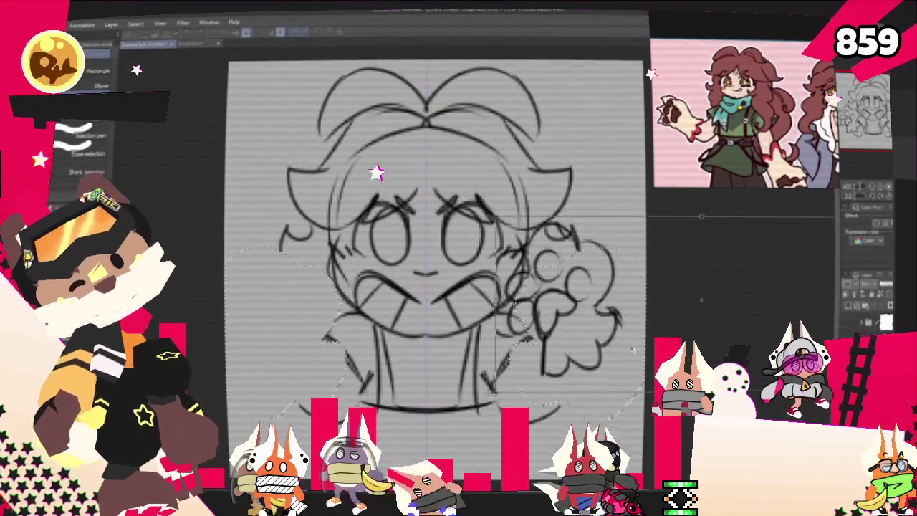
pyautogui.moveTo(559, 301); pyautogui.dragTo(565, 315)
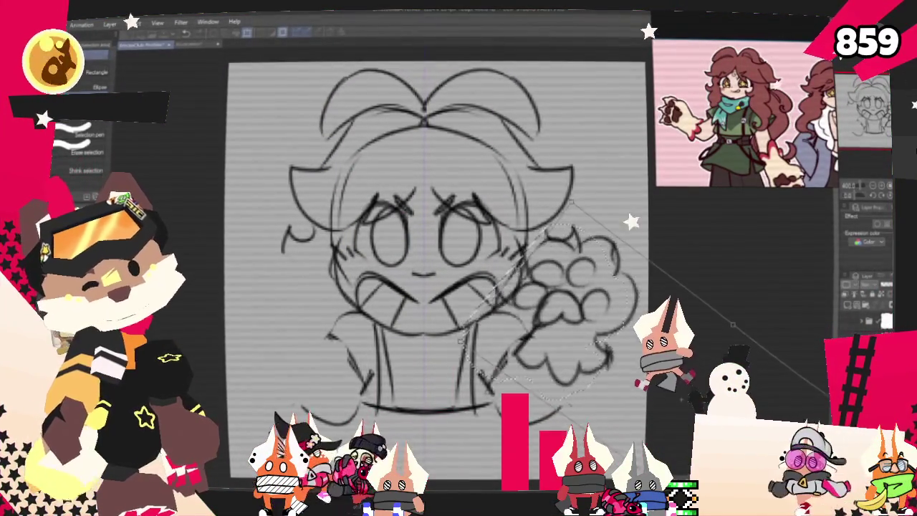
pyautogui.moveTo(717, 333); pyautogui.dragTo(728, 327)
pyautogui.press('Return')
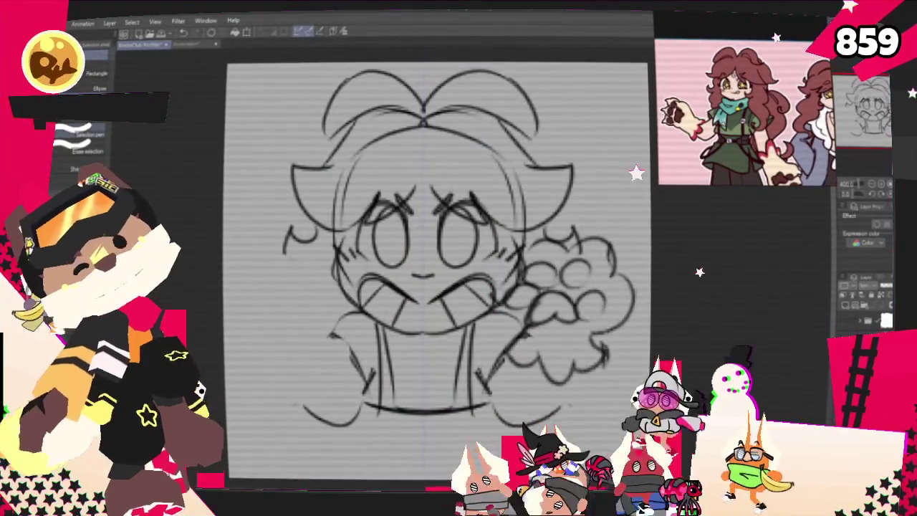
pyautogui.press('p')
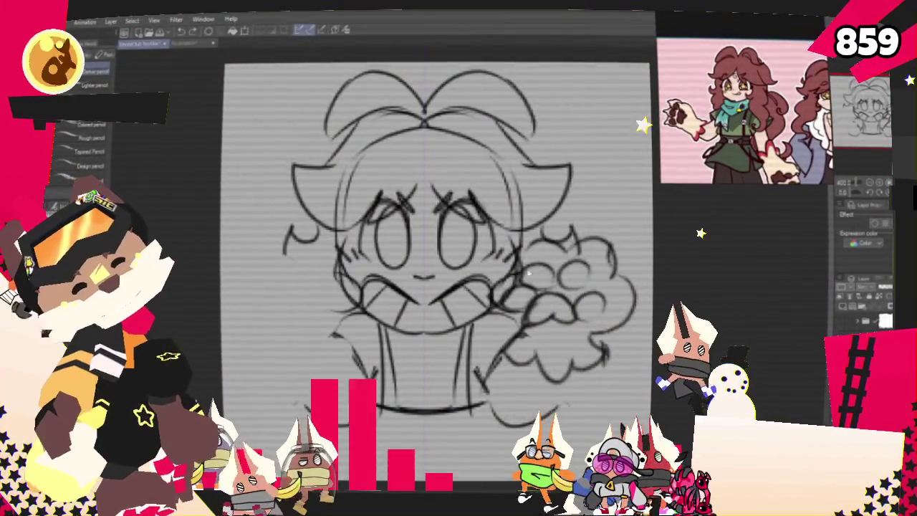
pyautogui.moveTo(290, 231); pyautogui.dragTo(336, 323)
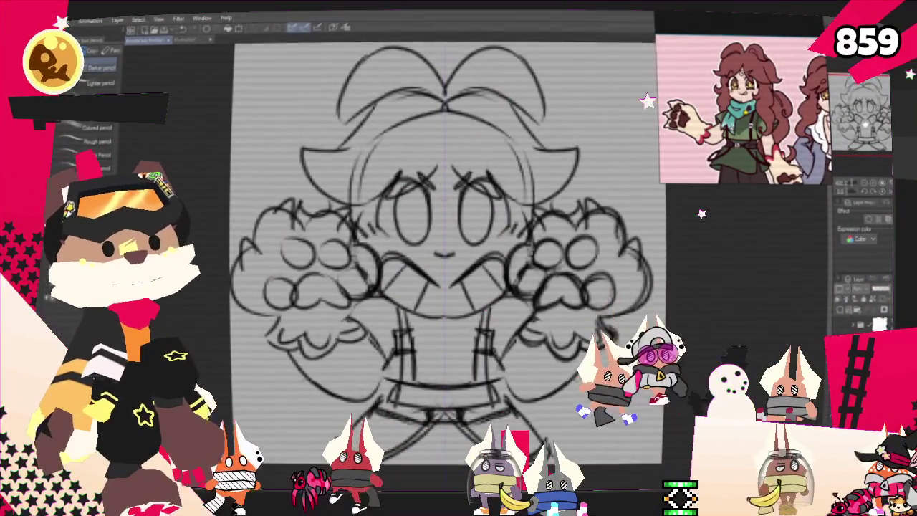
# - Zoom out so the whole figure, both fists and lower body, is visible
pyautogui.hotkey('ctrl', '-')
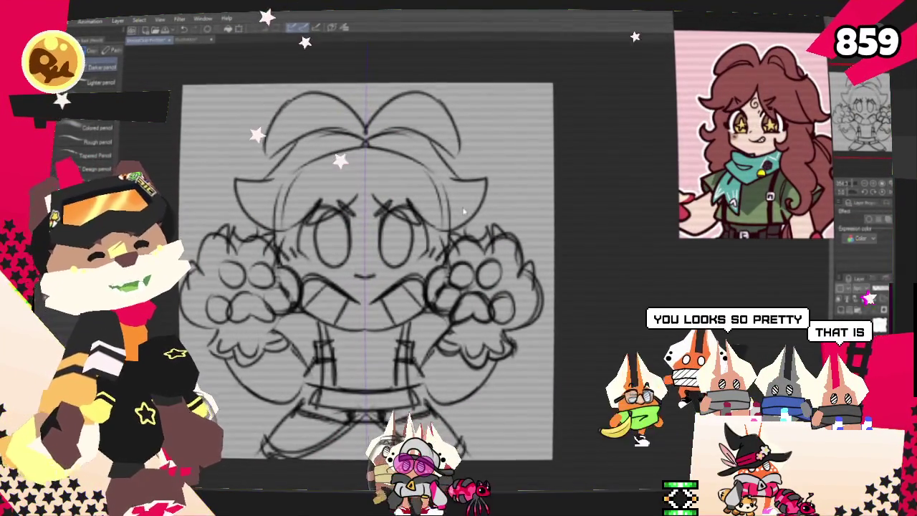
pyautogui.press('m')
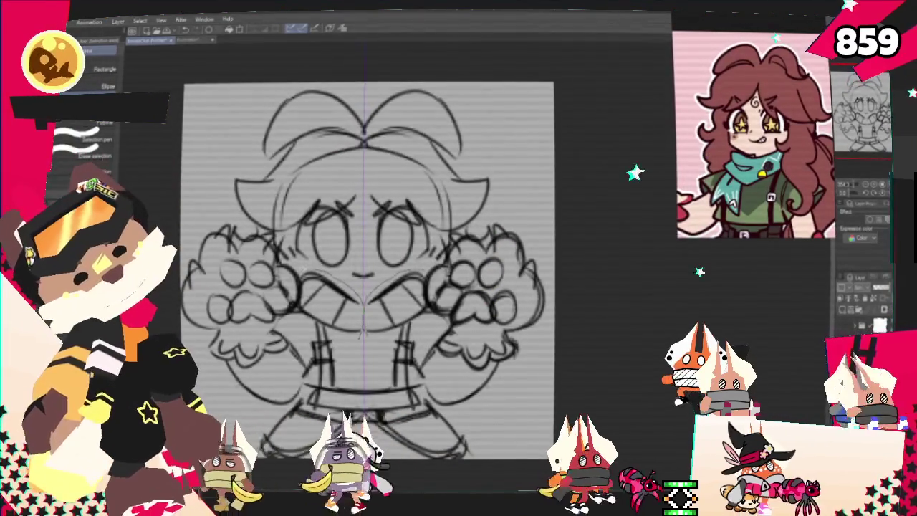
# - Select the mouth area, shrink it slightly with a transform, and deselect
pyautogui.moveTo(297, 271); pyautogui.dragTo(428, 330)
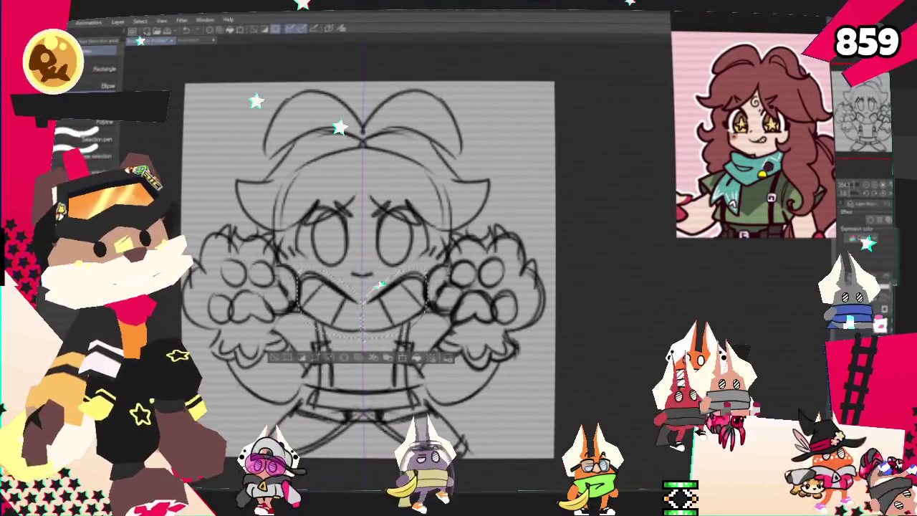
pyautogui.hotkey('ctrl', 'd')
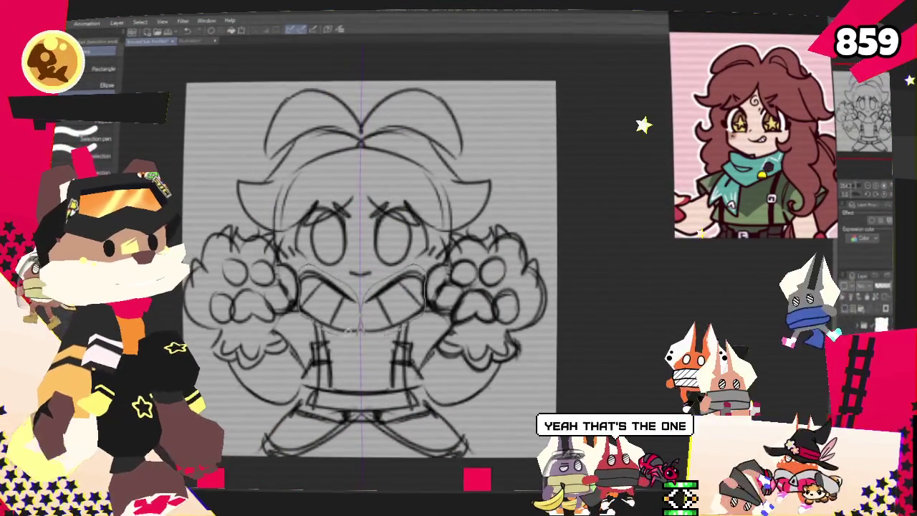
pyautogui.hotkey('ctrl', 'z')
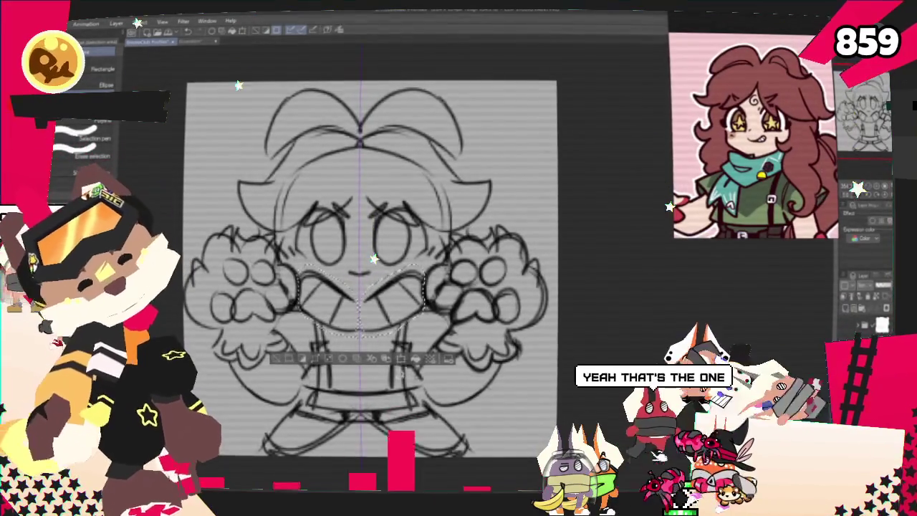
pyautogui.hotkey('ctrl', 't')
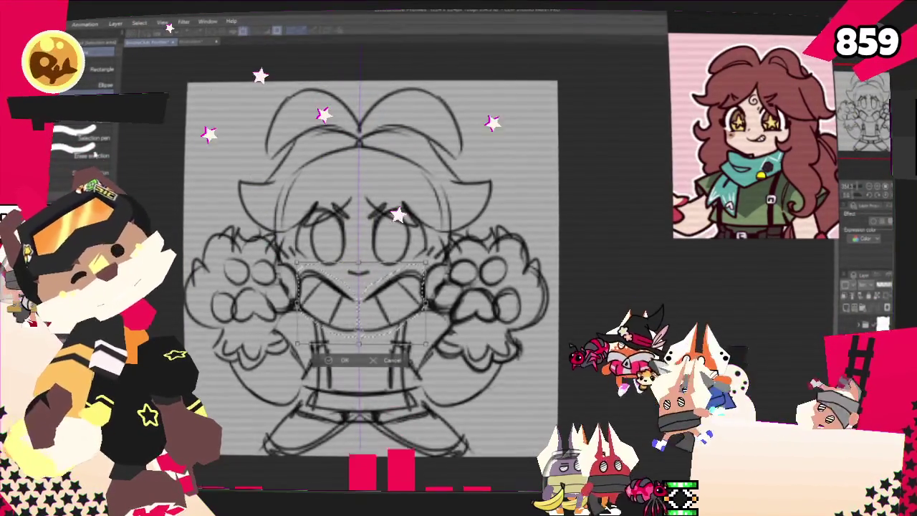
pyautogui.press('Return')
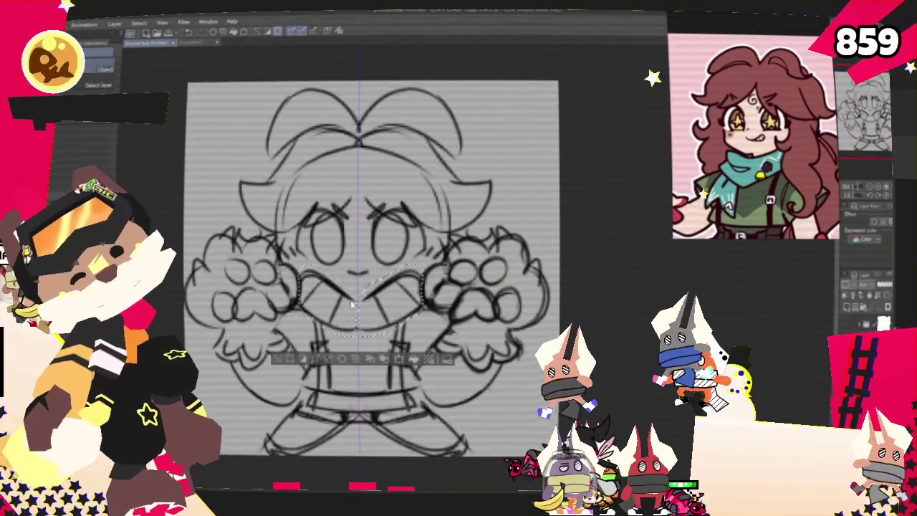
pyautogui.rightClick(351, 301)
pyautogui.click(409, 372)
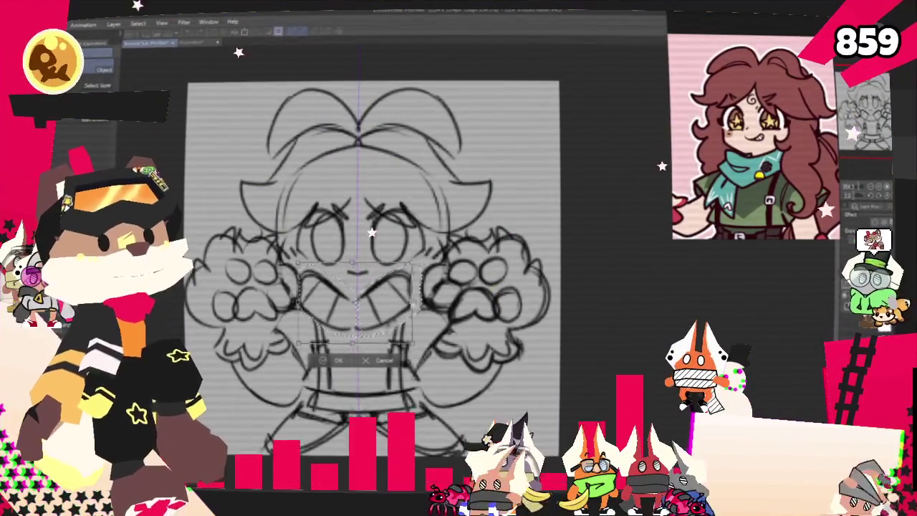
pyautogui.moveTo(415, 344)
pyautogui.mouseDown()
pyautogui.moveTo(390, 333)
pyautogui.moveTo(423, 316)
pyautogui.mouseUp()
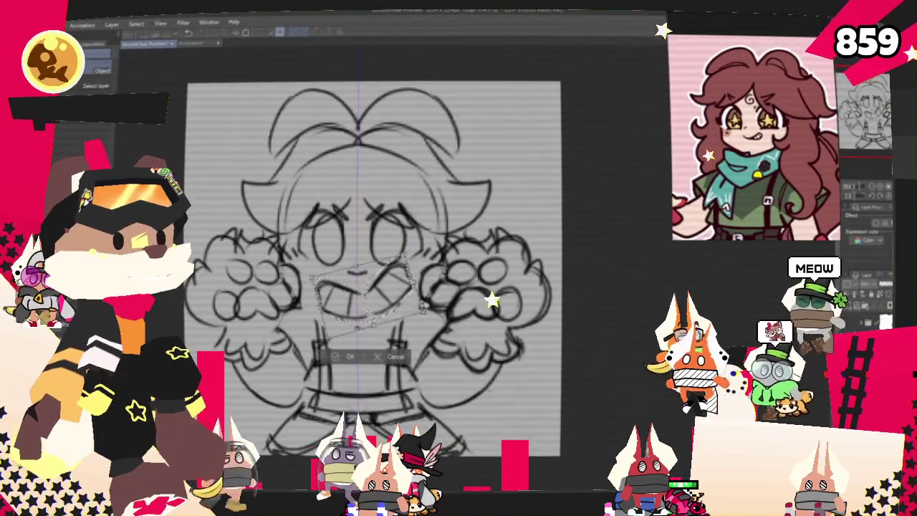
pyautogui.press('Return')
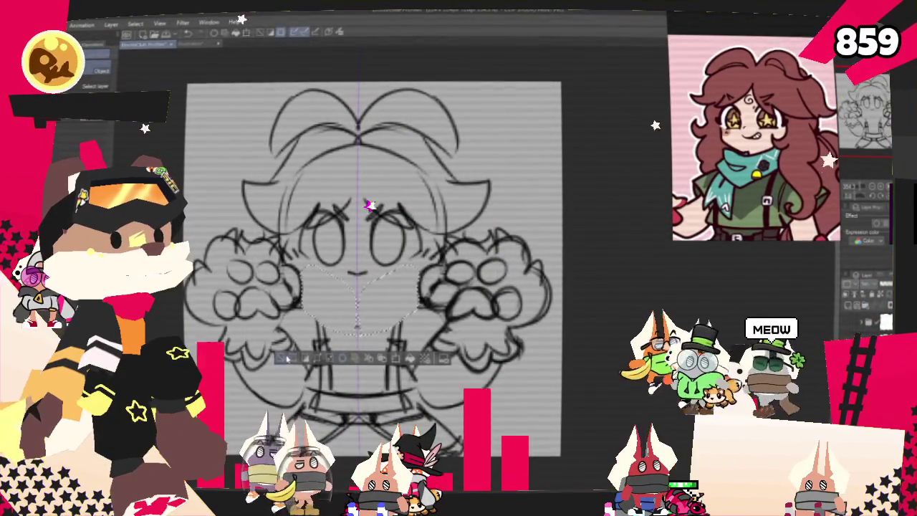
pyautogui.hotkey('ctrl', 'd')
# - Rough in torso lines with the Pencil, toggling between the Pen and Pencil sub-tools
pyautogui.press('p')
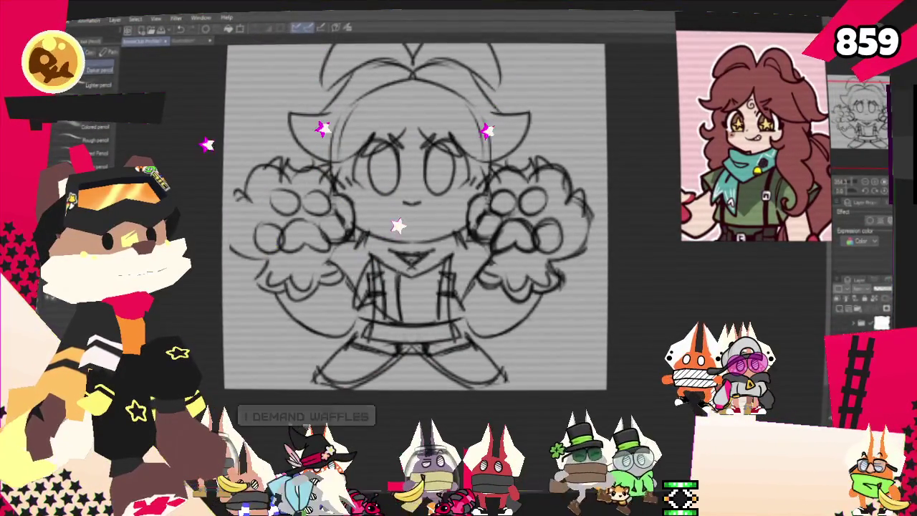
pyautogui.press('p')
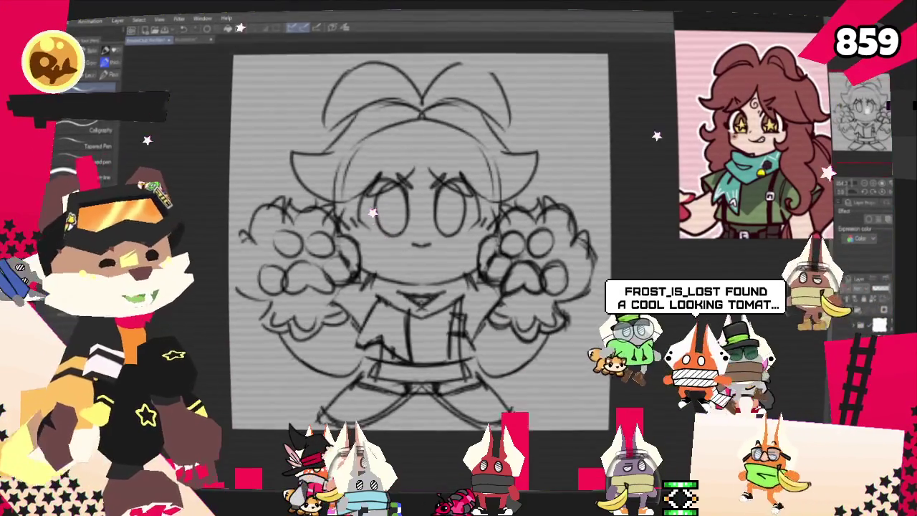
pyautogui.press('p')
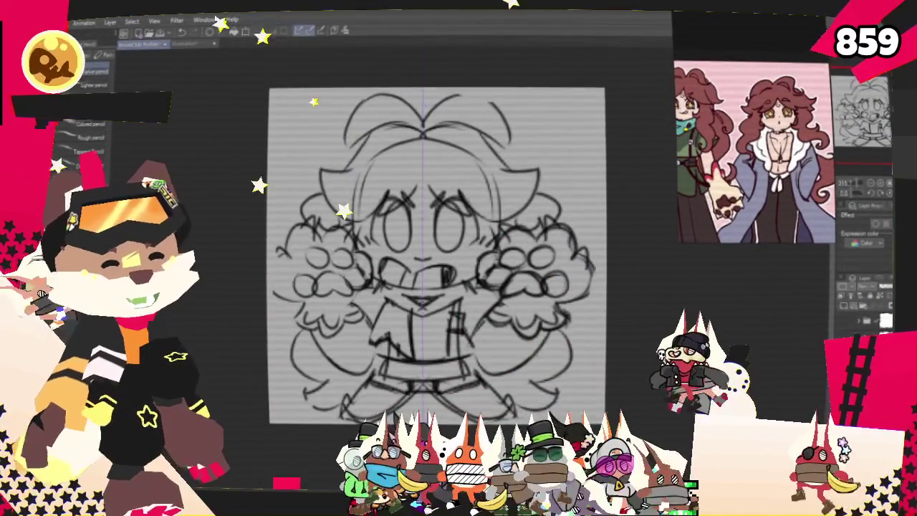
# - Shift the sketch slightly down and scale it up a little from its top-right and bottom-left corners
pyautogui.press('o')
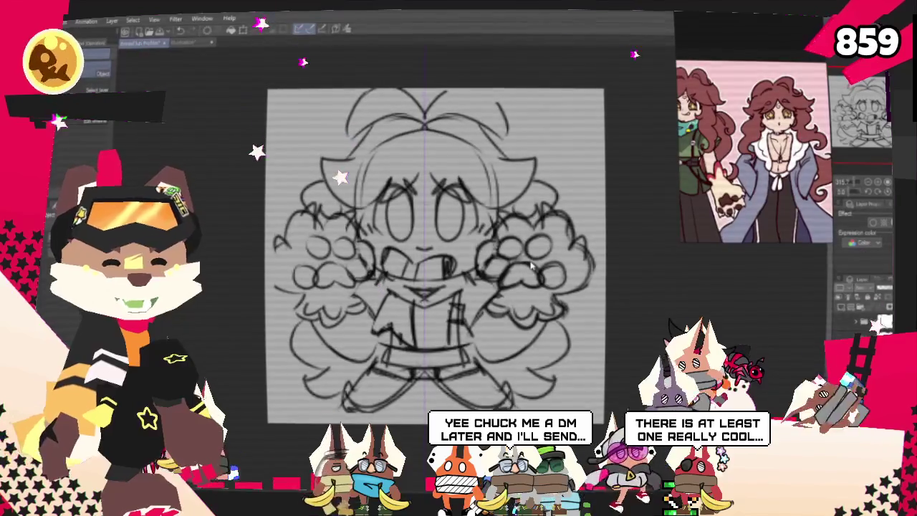
pyautogui.moveTo(531, 267); pyautogui.dragTo(531, 273)
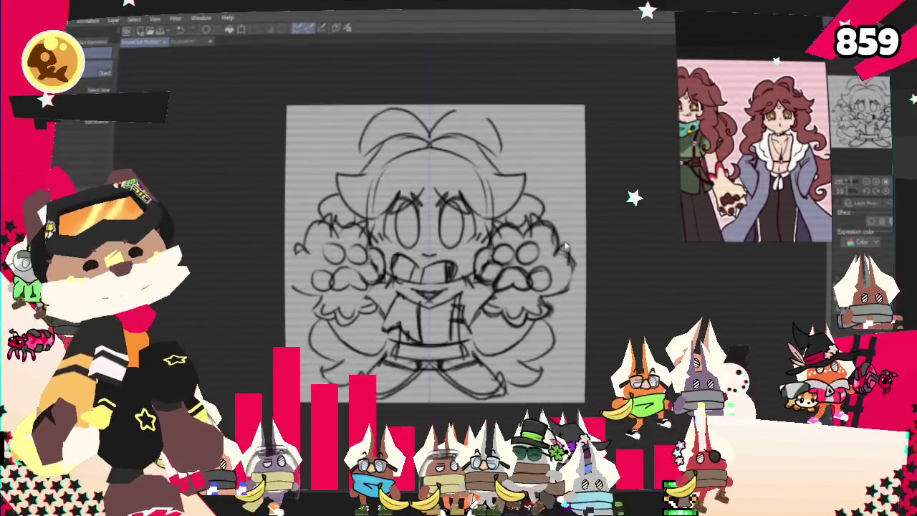
pyautogui.hotkey('ctrl', 't')
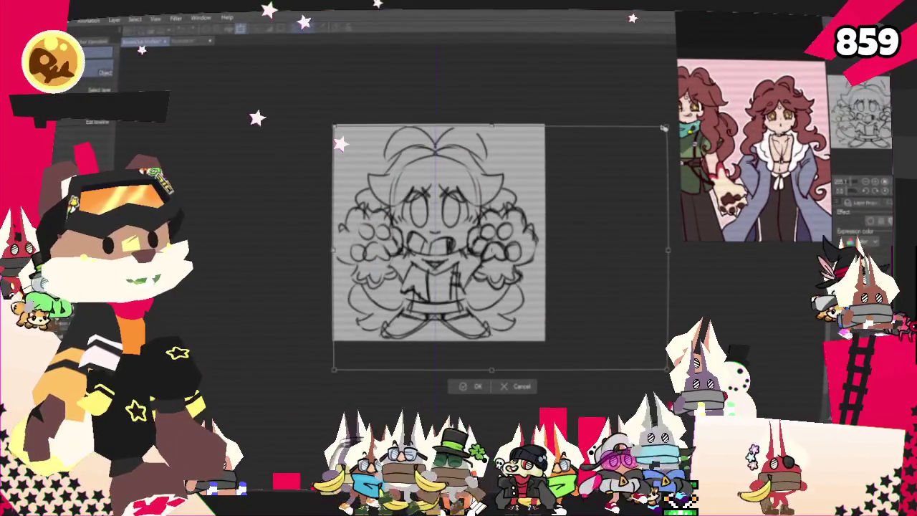
pyautogui.moveTo(665, 127); pyautogui.dragTo(684, 113)
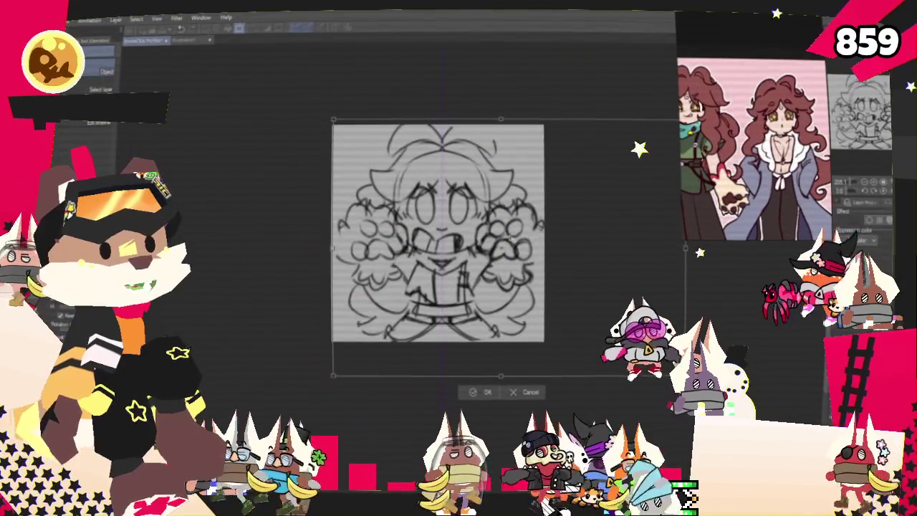
pyautogui.moveTo(348, 361)
pyautogui.mouseDown()
pyautogui.moveTo(337, 369)
pyautogui.moveTo(342, 363)
pyautogui.mouseUp()
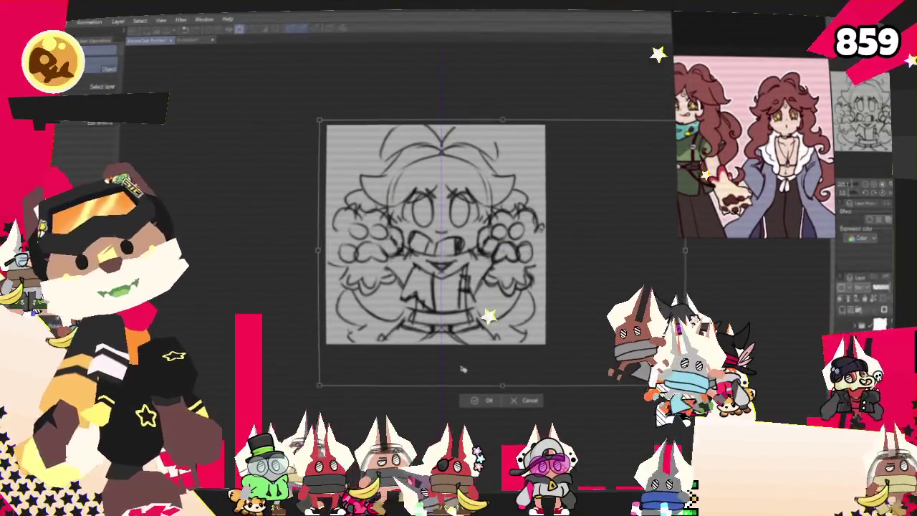
pyautogui.click(477, 400)
pyautogui.scroll(2, 422, 241)
# - Zoom in on the canvas for a closer view of the sketch
pyautogui.scroll(1, 421, 242)
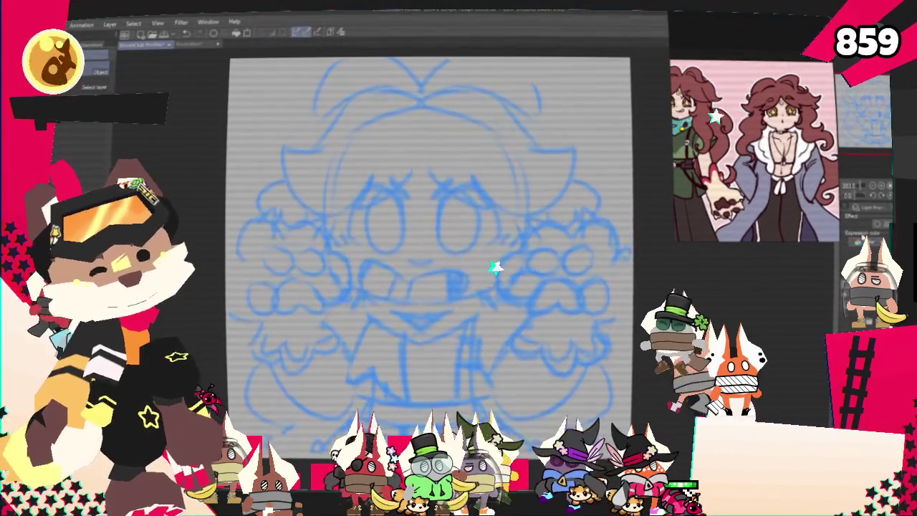
# - Pan the canvas slightly left to reposition the drawing in view
pyautogui.moveTo(430, 251); pyautogui.dragTo(380, 262)
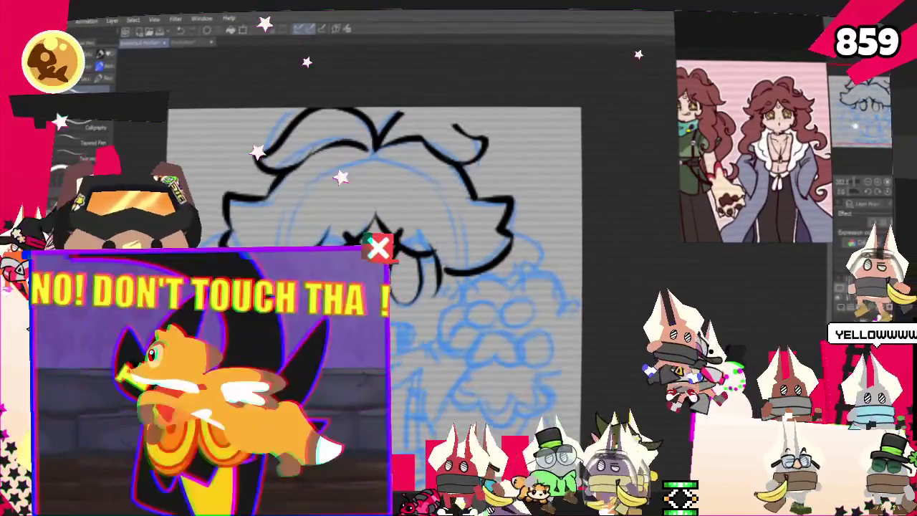
# - Zoom out to review the inked hair, eyes and brows over the blue sketch
pyautogui.scroll(-5, 390, 279)
pyautogui.scroll(-3, 423, 243)
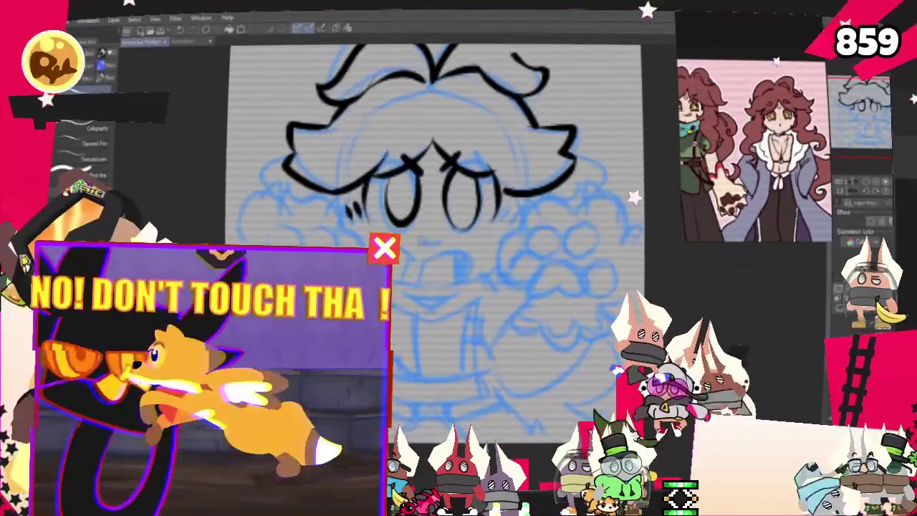
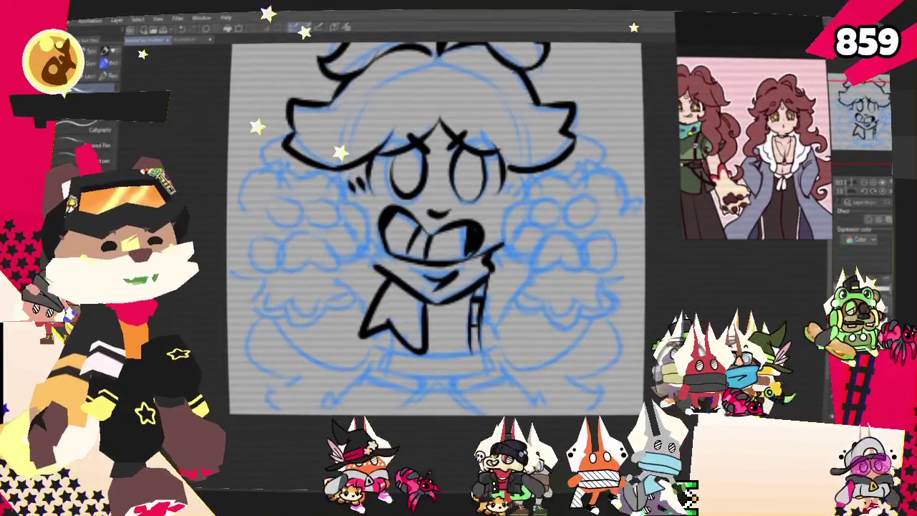
# - Scroll the canvas down to the collar and shirt area below the face
pyautogui.scroll(-2, 435, 229)
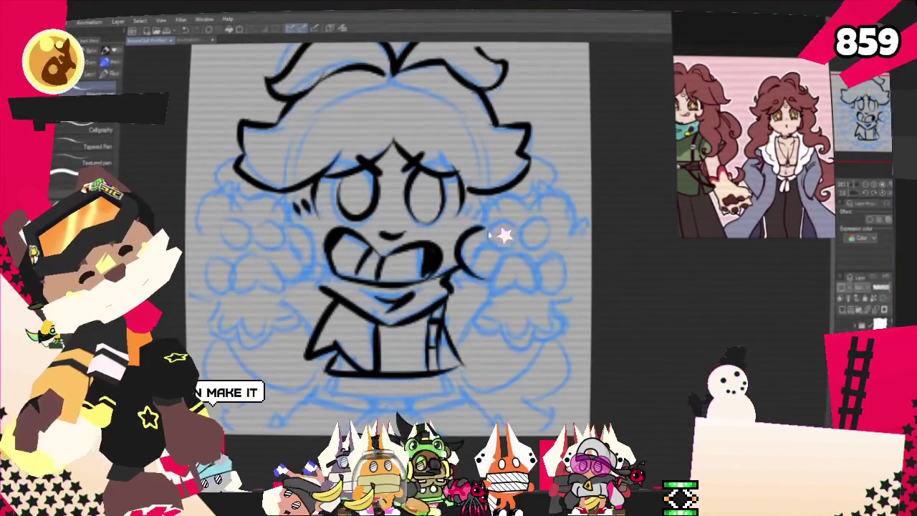
# - Touch up the mouth and upper lip, then ink the right cloud hand's scalloped outline, redoing one stroke
pyautogui.moveTo(477, 231); pyautogui.dragTo(467, 277)
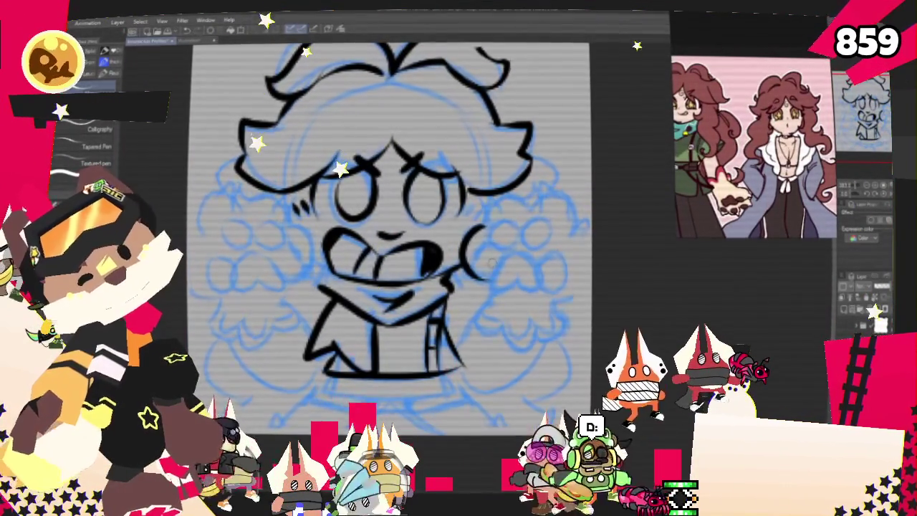
pyautogui.moveTo(383, 233); pyautogui.dragTo(401, 234)
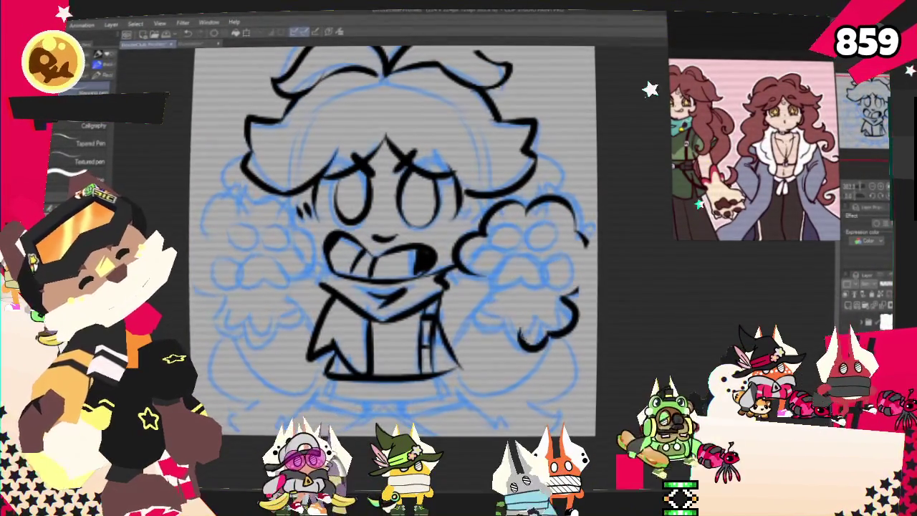
pyautogui.moveTo(552, 346); pyautogui.dragTo(501, 303)
pyautogui.hotkey('ctrl', 'z')
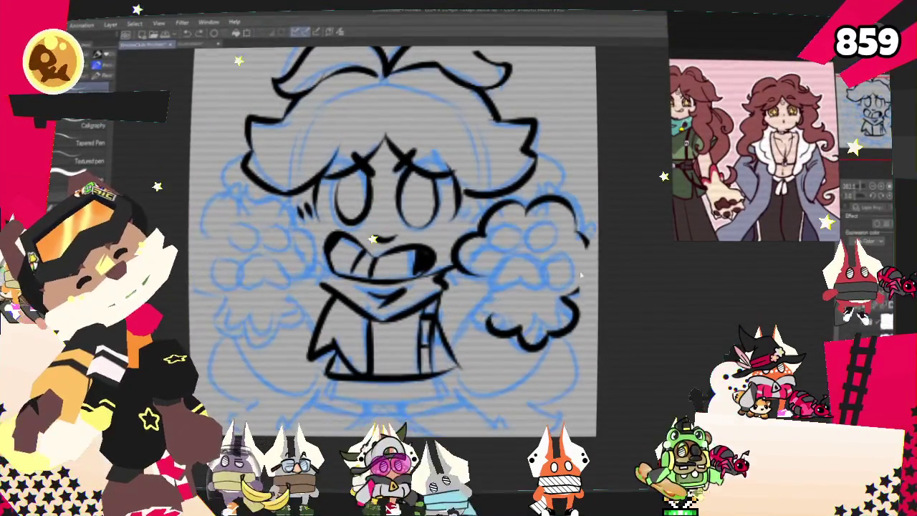
pyautogui.moveTo(578, 305)
pyautogui.mouseDown()
pyautogui.moveTo(512, 321)
pyautogui.moveTo(486, 303)
pyautogui.mouseUp()
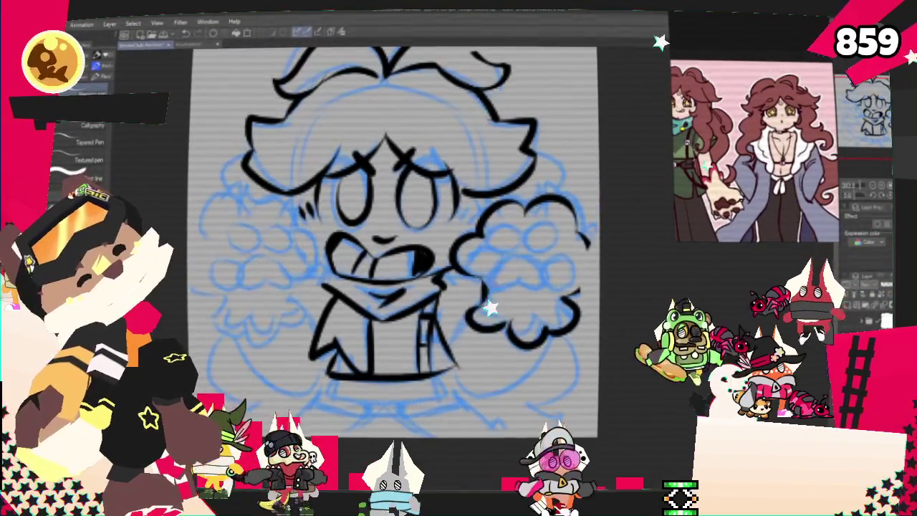